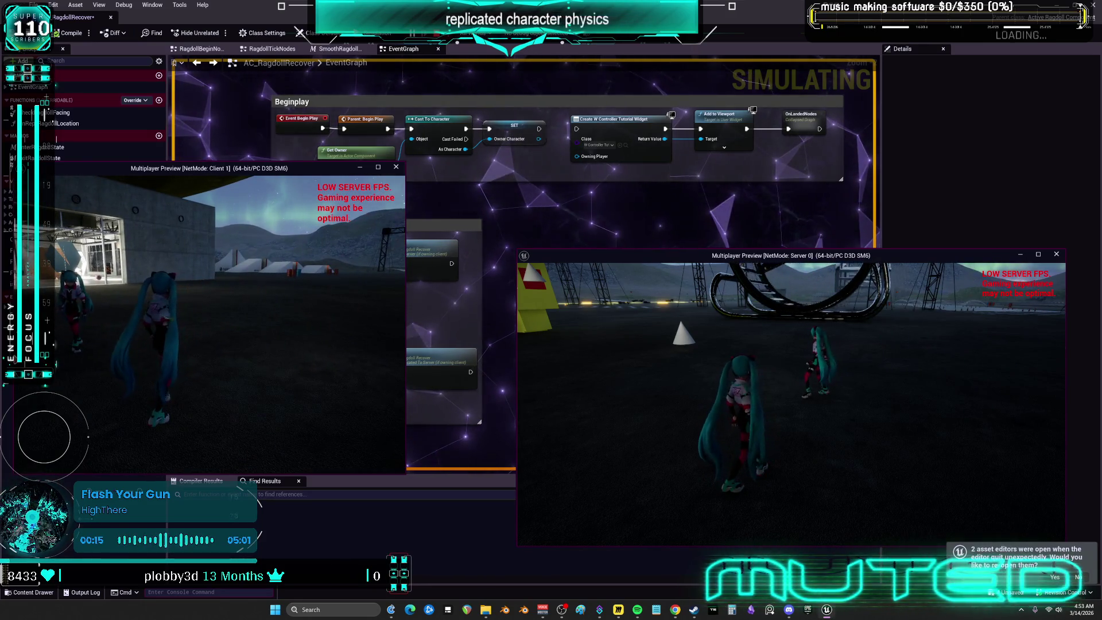
Minimize the multiplayer preview windows and debug the client-side AC_RagdollRecover instance
{"action": "key", "text": "Escape"}
{"action": "scroll", "coordinate": [436, 190], "scroll_direction": "down", "scroll_amount": 5}
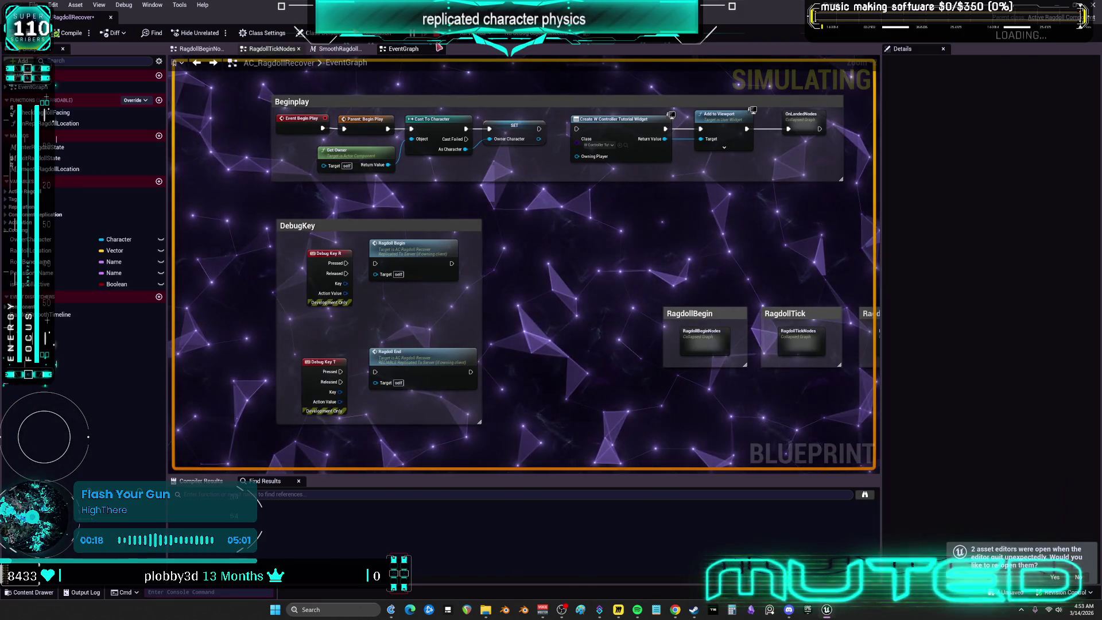
{"action": "scroll", "coordinate": [402, 177], "scroll_direction": "up", "scroll_amount": 3}
{"action": "left_click", "coordinate": [537, 33]}
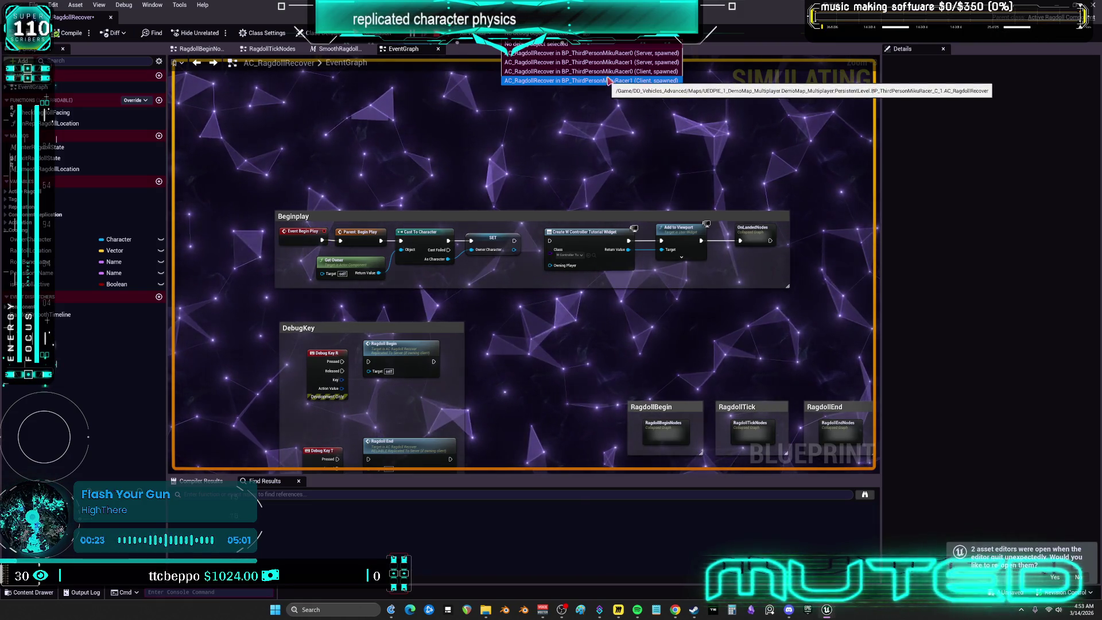
{"action": "left_click", "coordinate": [607, 81]}
{"action": "scroll", "coordinate": [581, 99], "scroll_direction": "down", "scroll_amount": 1}
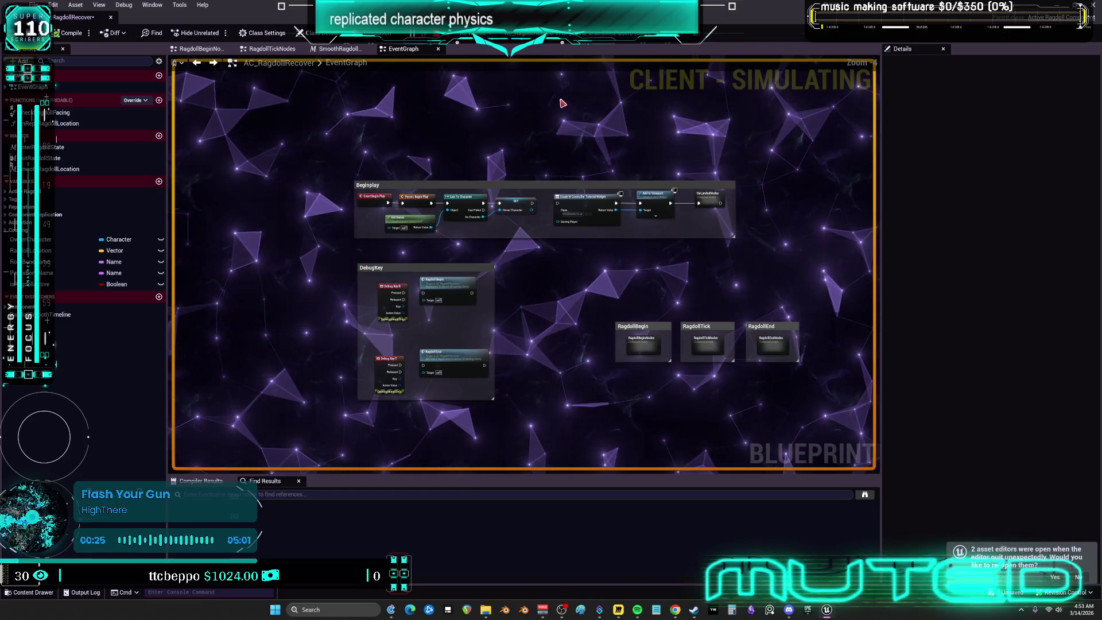
Set the debug world to Listen Server and float the AC_RagdollRecover editor in its own window
{"action": "left_click", "coordinate": [476, 34]}
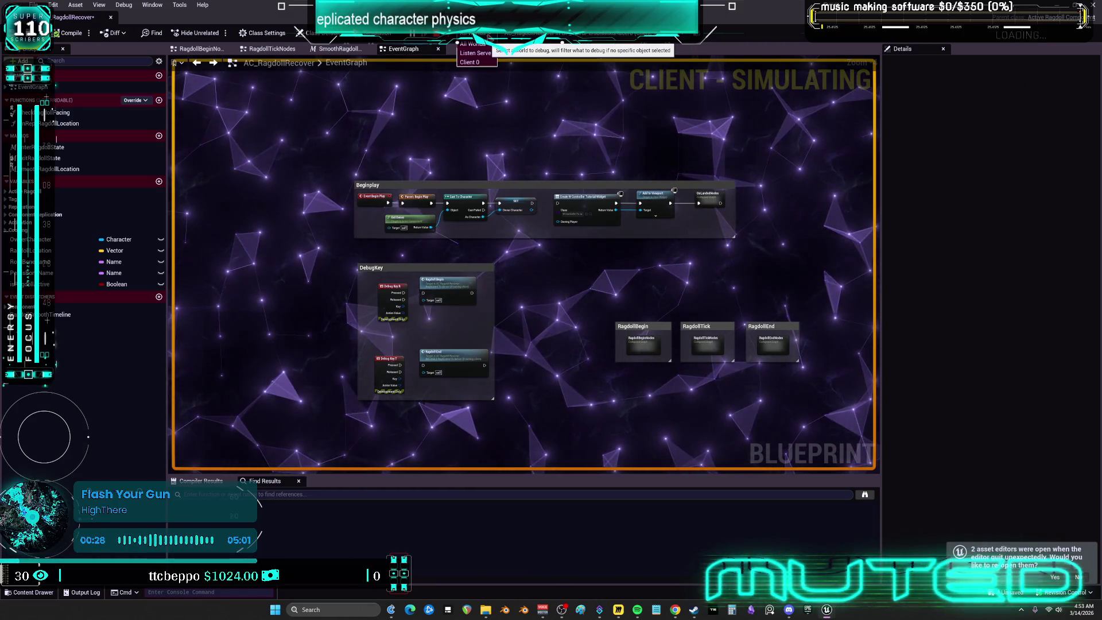
{"action": "left_click", "coordinate": [479, 53]}
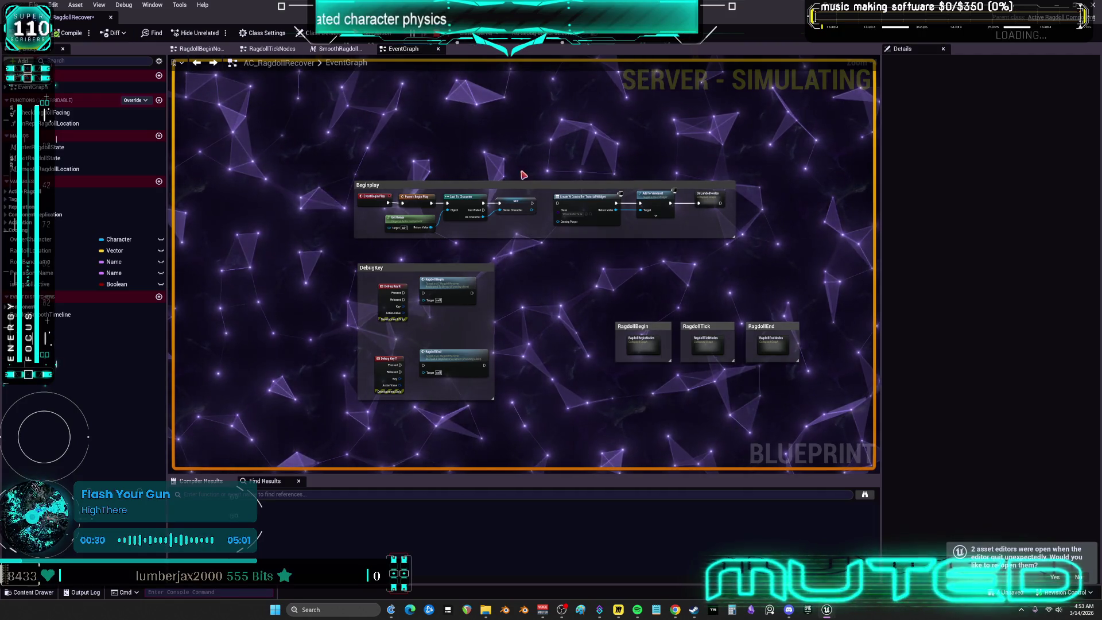
{"action": "scroll", "coordinate": [522, 171], "scroll_direction": "up", "scroll_amount": 2}
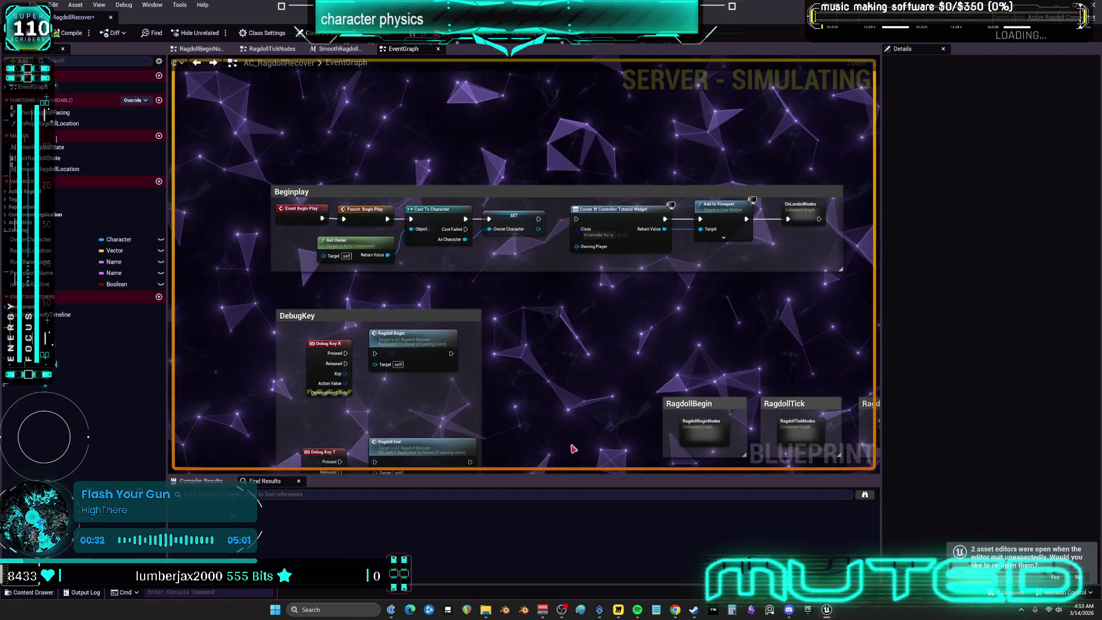
{"action": "left_click_drag", "start_coordinate": [524, 390], "coordinate": [559, 359]}
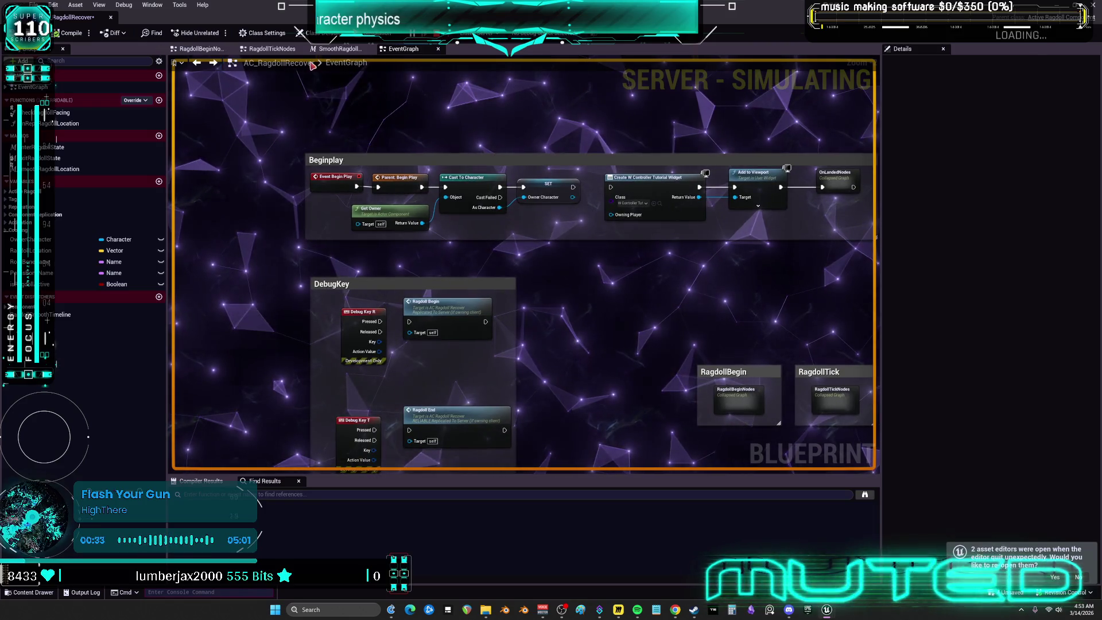
{"action": "mouse_move", "coordinate": [439, 9]}
{"action": "left_mouse_down"}
{"action": "mouse_move", "coordinate": [459, 17]}
{"action": "mouse_move", "coordinate": [514, 289]}
{"action": "left_mouse_up"}
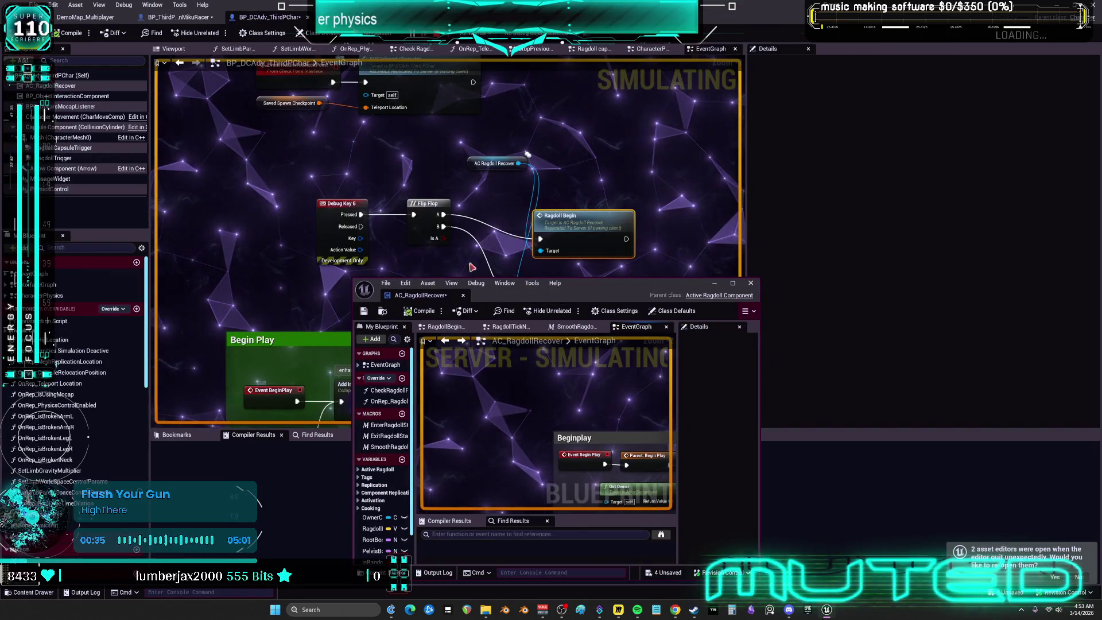
Close the floating AC_RagdollRecover editor, stop play, and cut the Debug Key 6 ragdoll toggle nodes
{"action": "left_click_drag", "start_coordinate": [391, 149], "coordinate": [413, 194]}
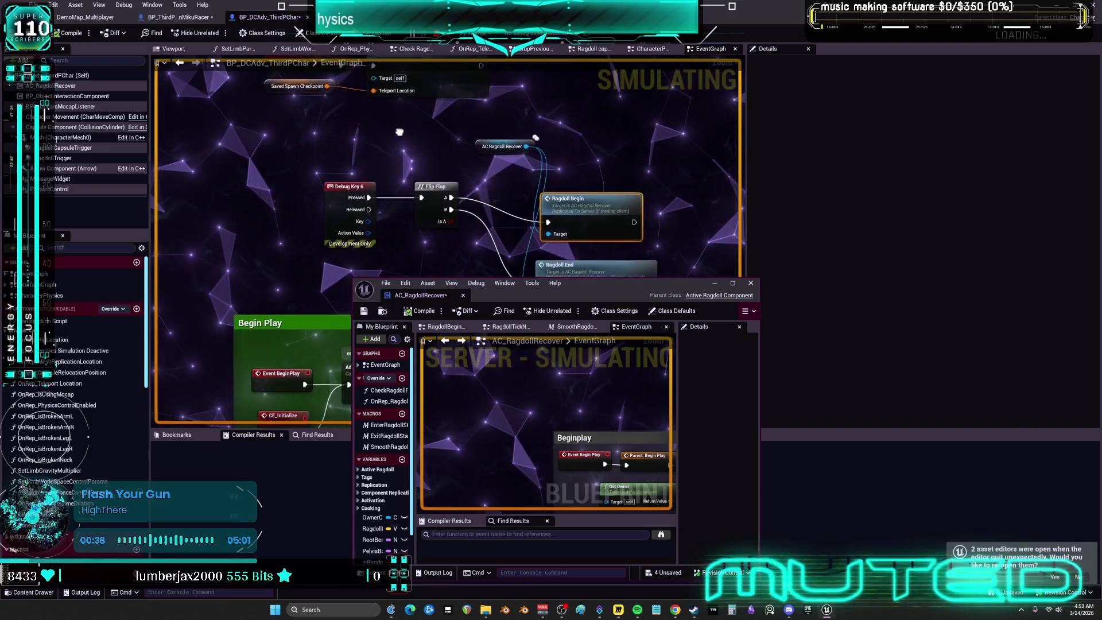
{"action": "mouse_move", "coordinate": [390, 87]}
{"action": "left_mouse_down"}
{"action": "mouse_move", "coordinate": [391, 25]}
{"action": "mouse_move", "coordinate": [391, 121]}
{"action": "left_mouse_up"}
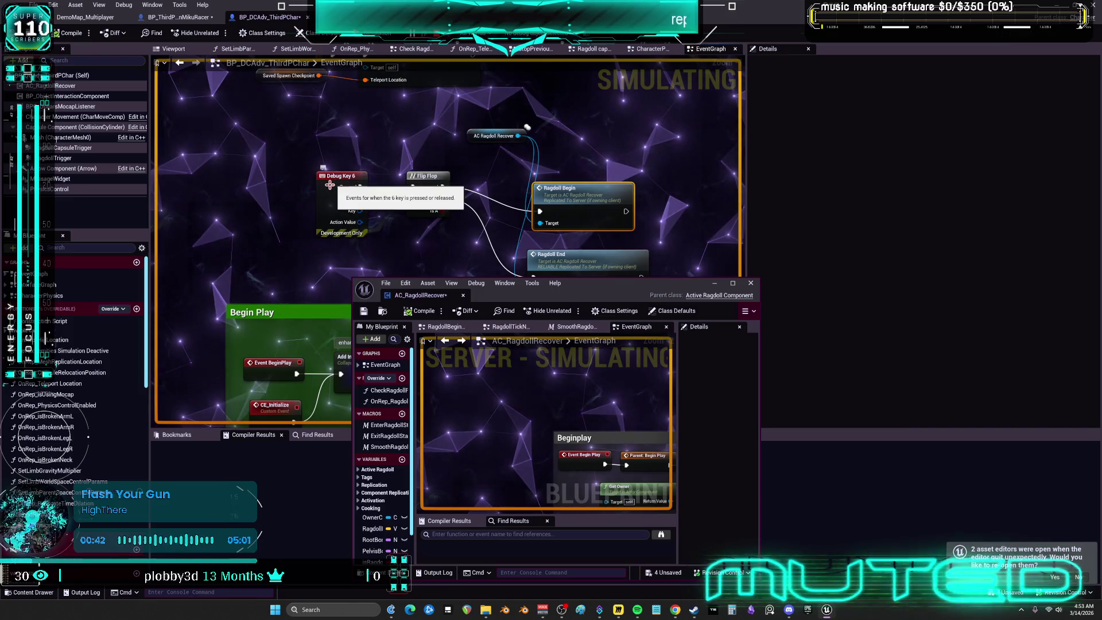
{"action": "left_click", "coordinate": [751, 284]}
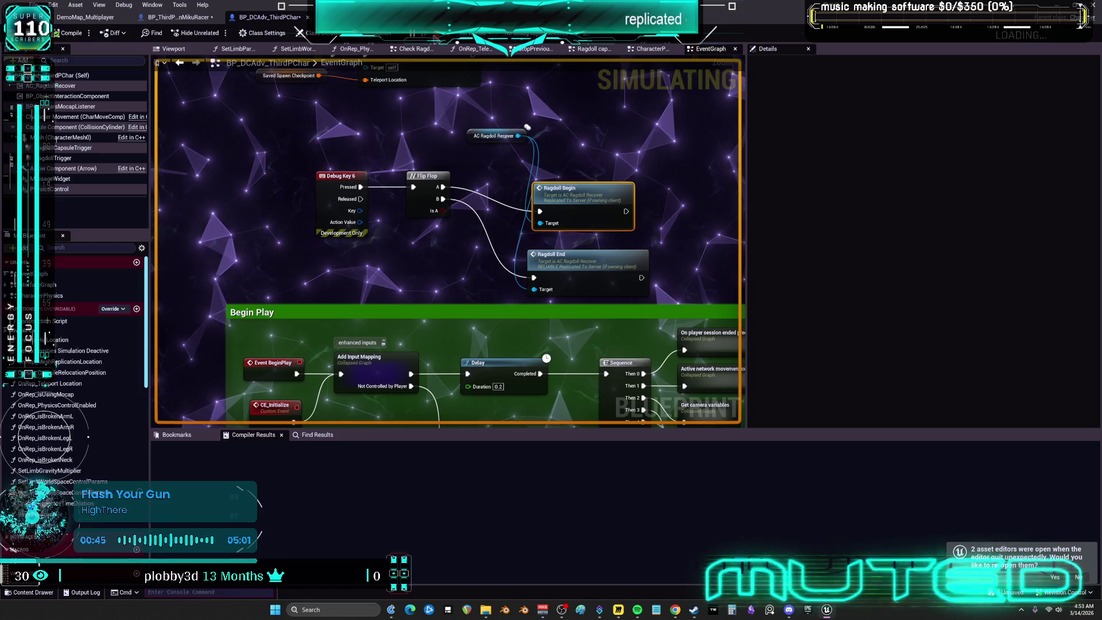
{"action": "key", "text": "Escape"}
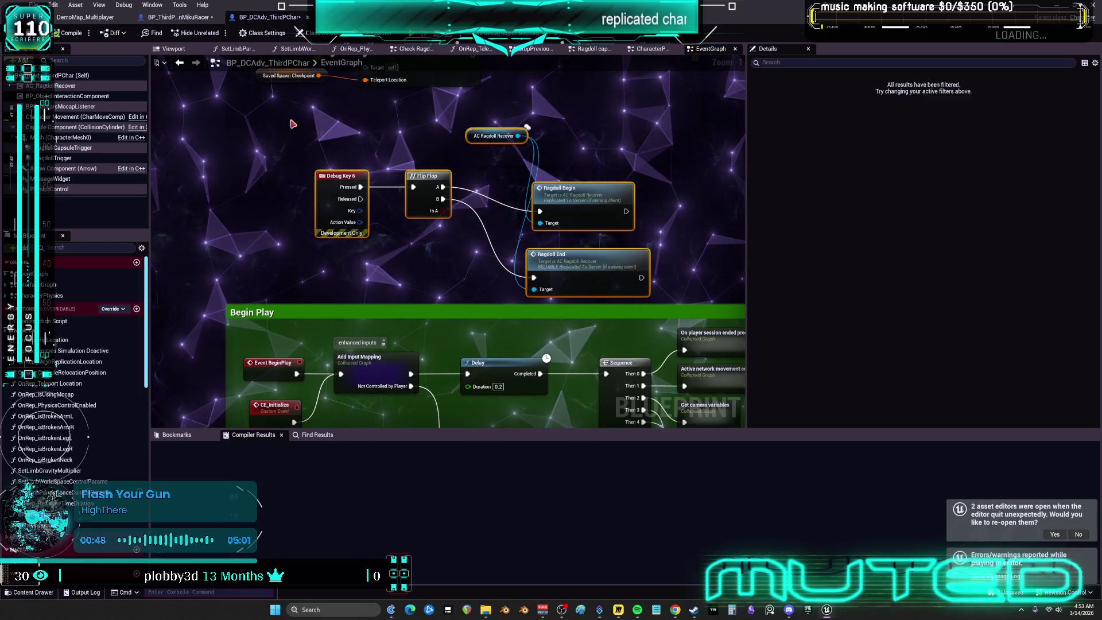
{"action": "key", "text": "Delete"}
Paste the ragdoll toggle into BP_ThirdPersonMikuRacer on IA_Press6, deleting the Debug Key 6 node
{"action": "left_click", "coordinate": [198, 22]}
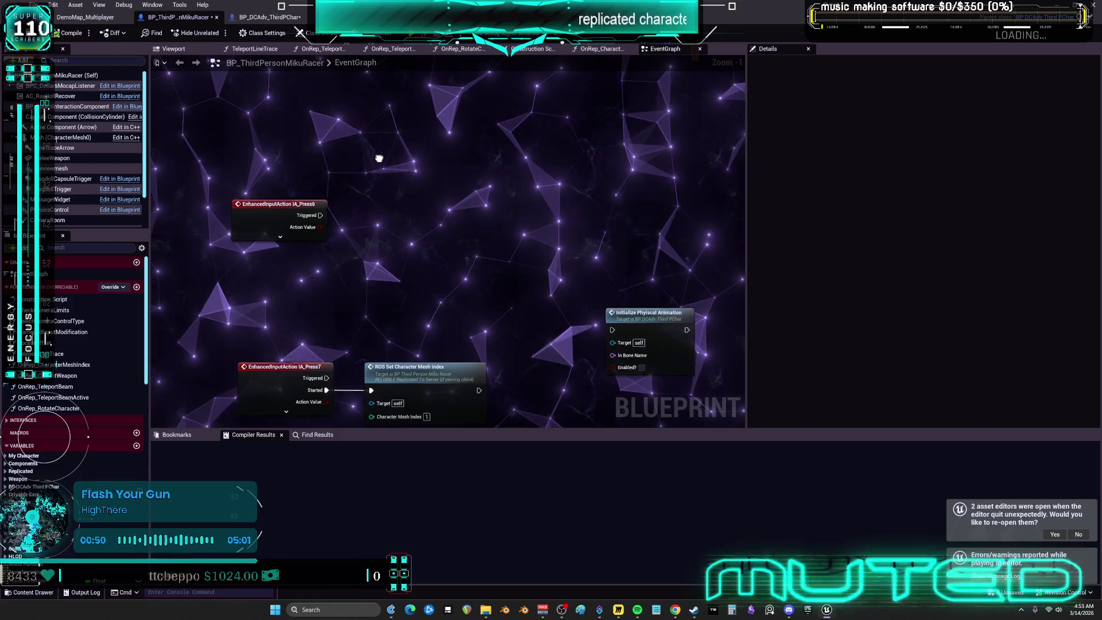
{"action": "key", "text": "ctrl+v"}
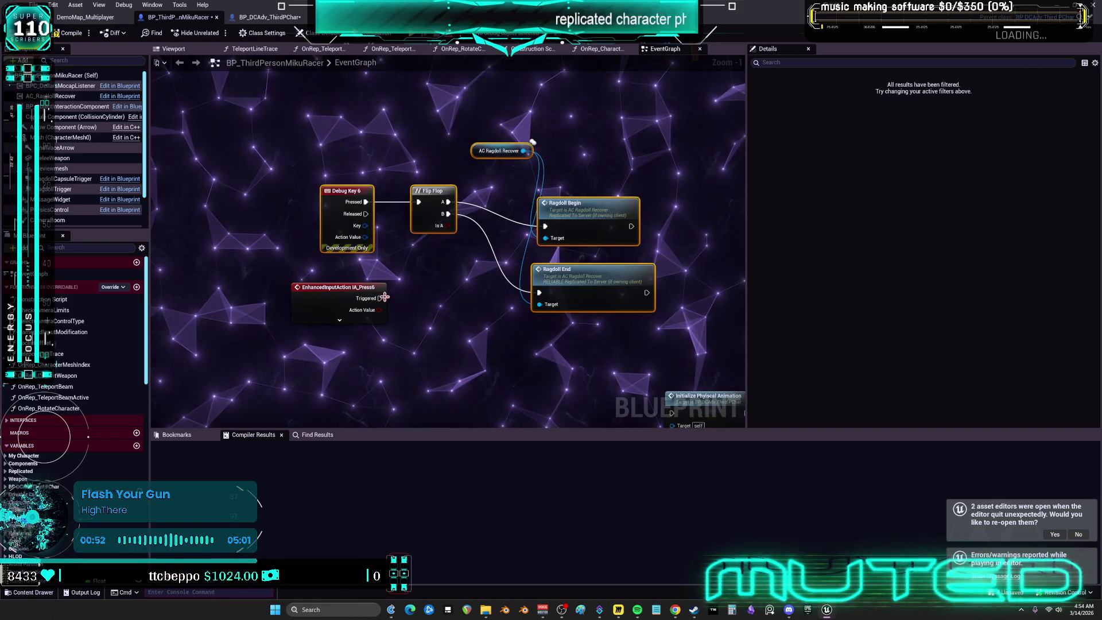
{"action": "left_click", "coordinate": [345, 321]}
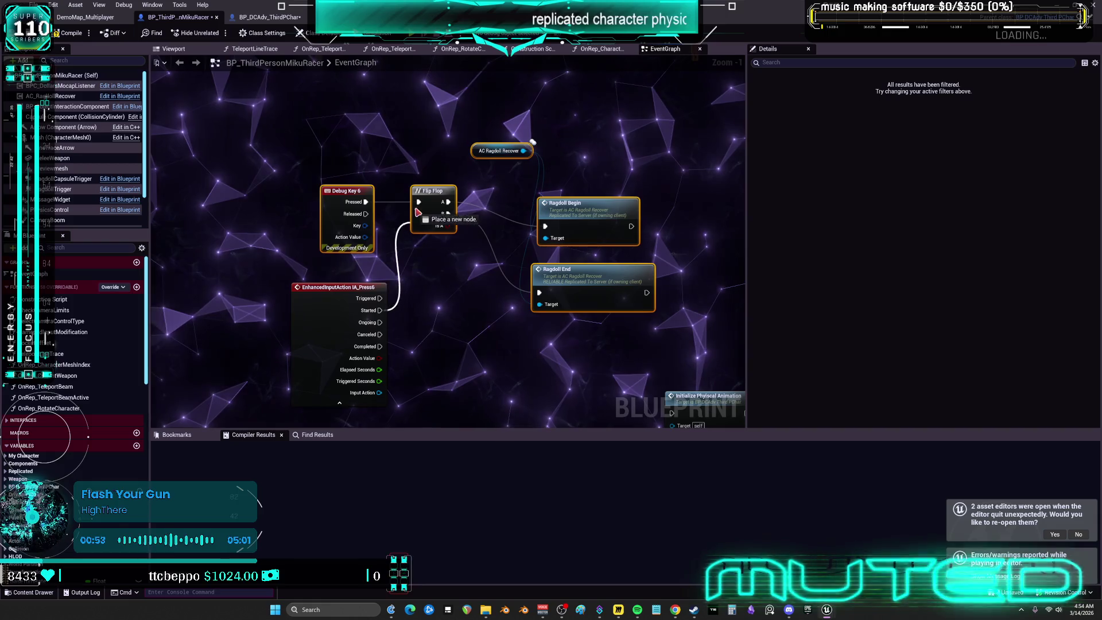
{"action": "left_click", "coordinate": [345, 191]}
{"action": "key", "text": "Delete"}
{"action": "scroll", "coordinate": [439, 75], "scroll_direction": "down", "scroll_amount": 3}
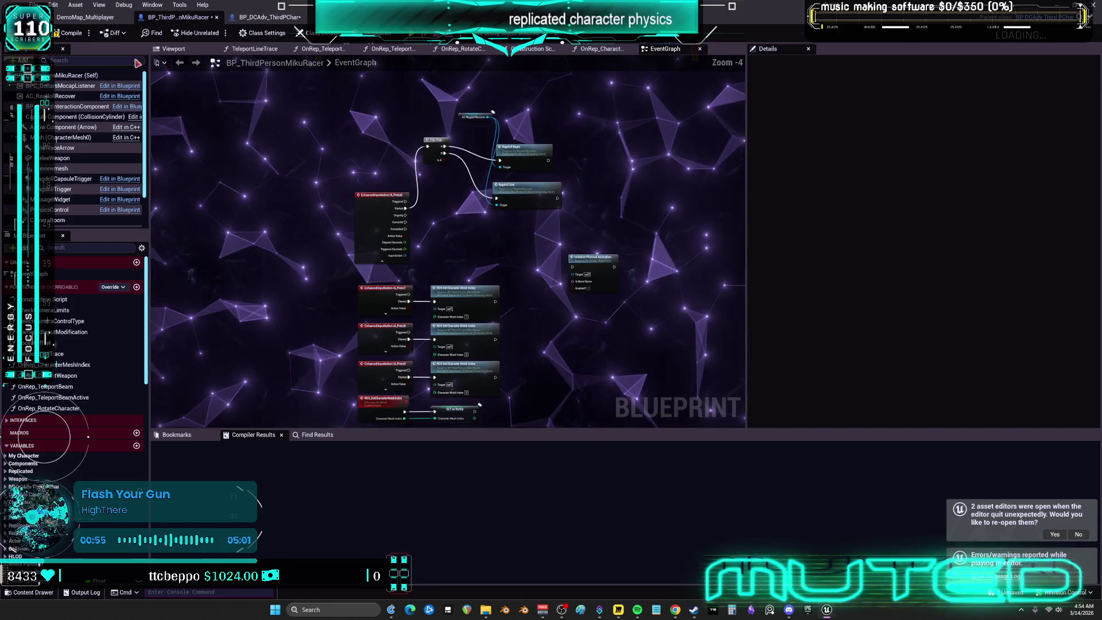
{"action": "left_click", "coordinate": [269, 17]}
{"action": "mouse_move", "coordinate": [373, 295]}
{"action": "left_mouse_down"}
{"action": "mouse_move", "coordinate": [381, 386]}
{"action": "mouse_move", "coordinate": [406, 160]}
{"action": "mouse_move", "coordinate": [390, 202]}
{"action": "left_mouse_up"}
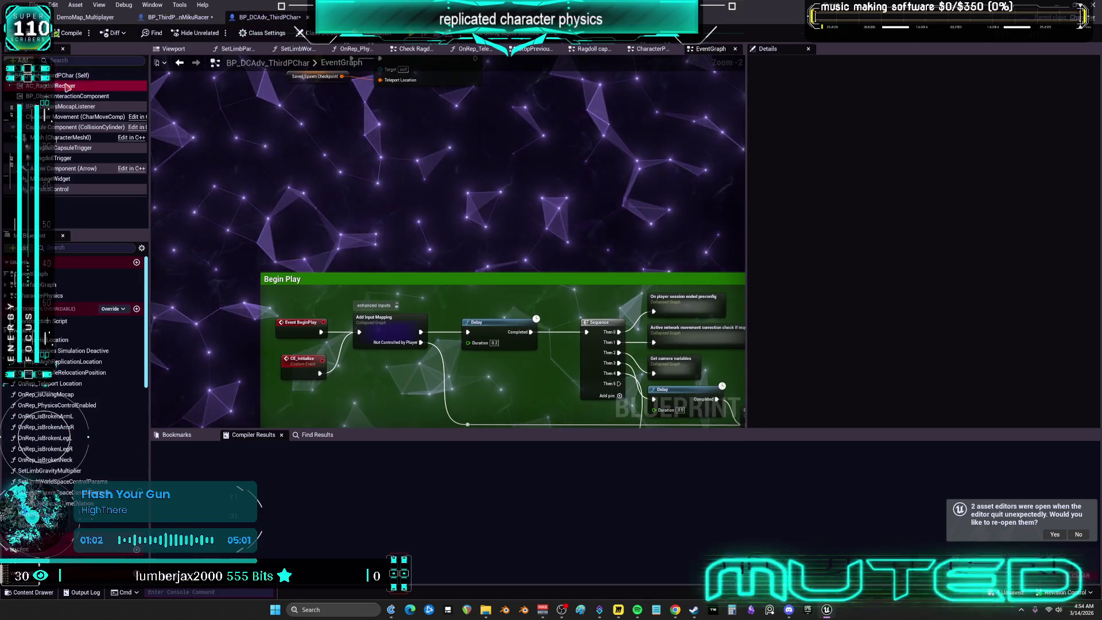
Edit AC_RagdollRecover, dock it in the main tab bar, and frame its RagdollBegin, RagdollTick and RagdollEnd graphs
{"action": "left_click", "coordinate": [60, 86]}
{"action": "right_click", "coordinate": [68, 87]}
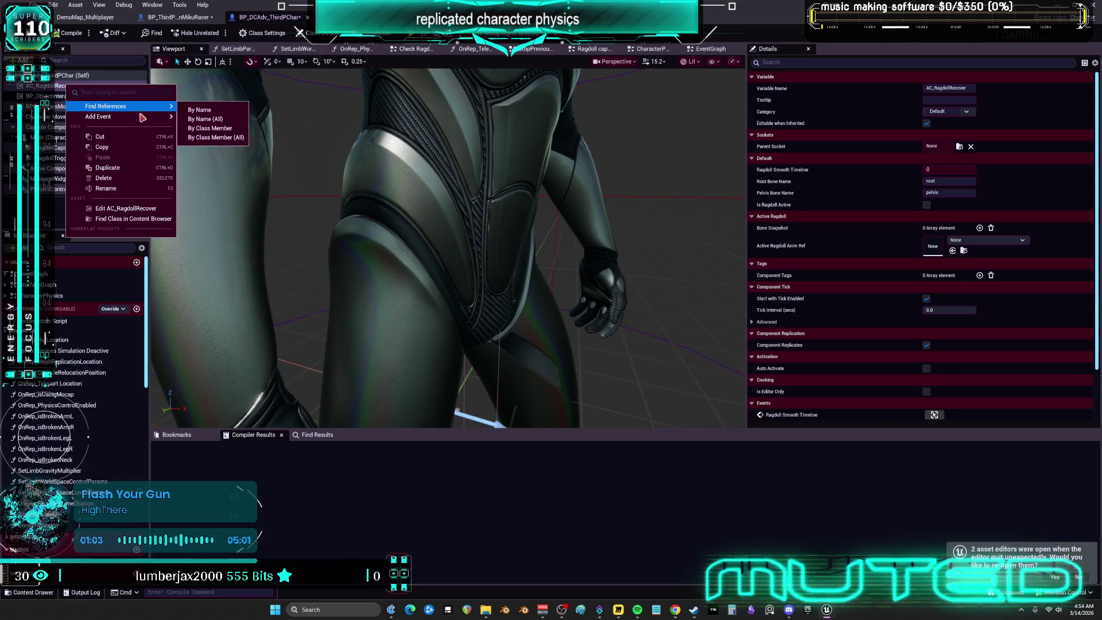
{"action": "left_click", "coordinate": [129, 208]}
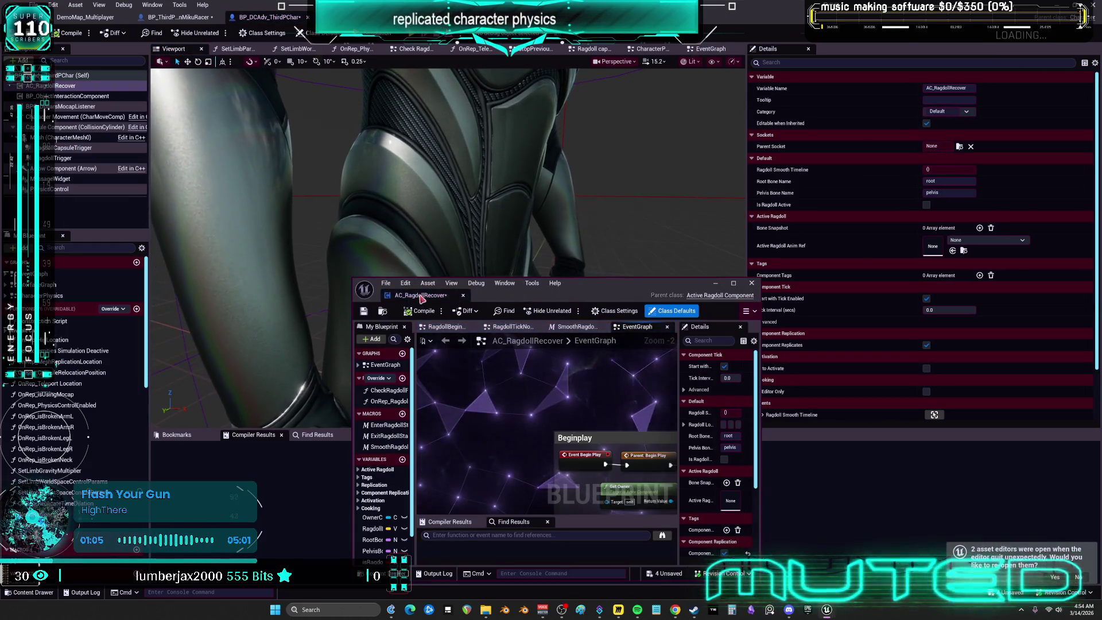
{"action": "left_click_drag", "start_coordinate": [421, 295], "coordinate": [357, 52]}
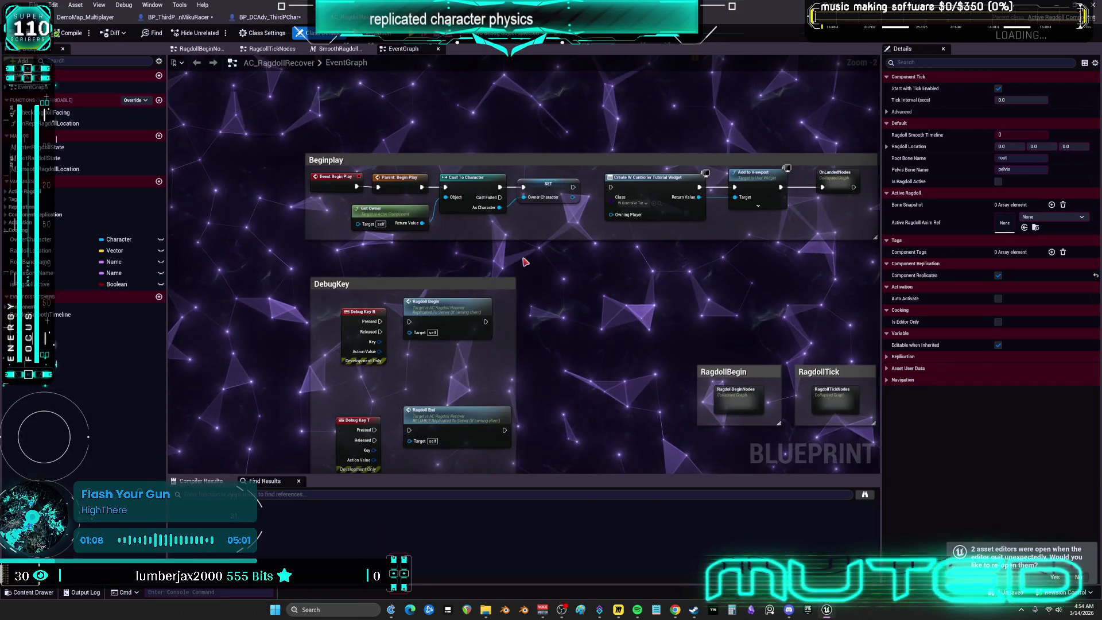
{"action": "left_click_drag", "start_coordinate": [674, 285], "coordinate": [656, 172]}
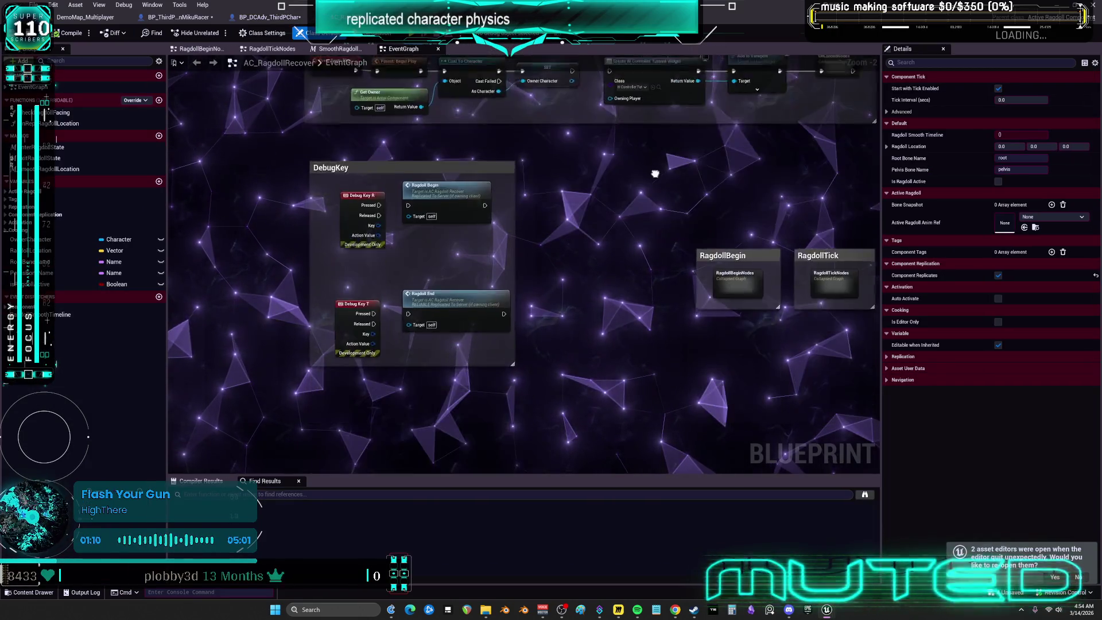
{"action": "mouse_move", "coordinate": [660, 264]}
{"action": "left_mouse_down"}
{"action": "mouse_move", "coordinate": [379, 226]}
{"action": "mouse_move", "coordinate": [603, 419]}
{"action": "left_mouse_up"}
{"action": "scroll", "coordinate": [603, 418], "scroll_direction": "down", "scroll_amount": 3}
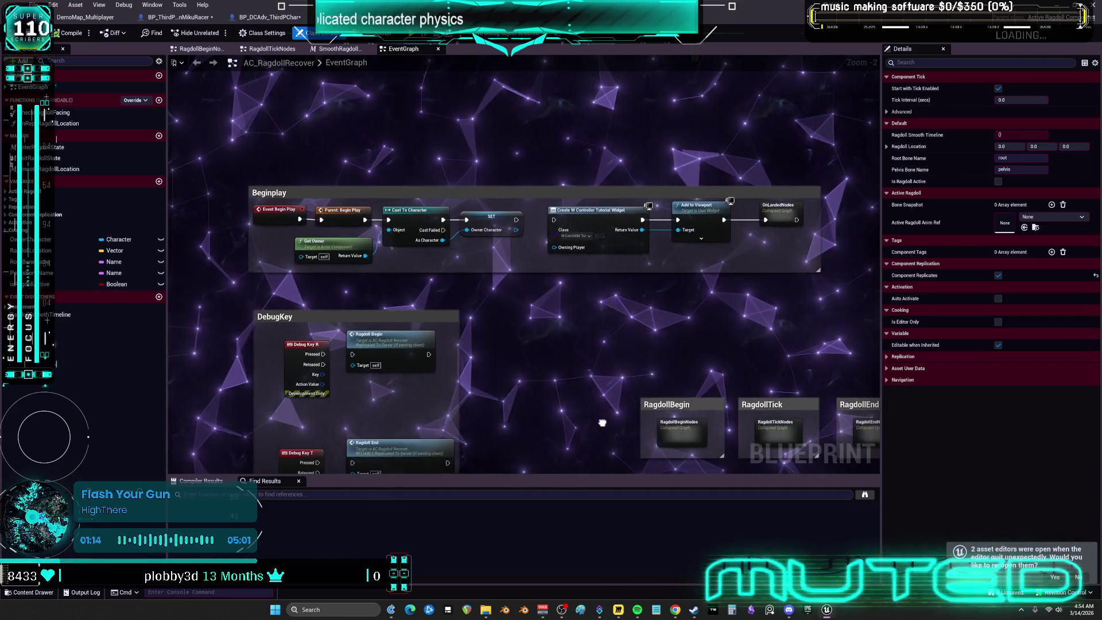
{"action": "mouse_move", "coordinate": [546, 324]}
{"action": "left_mouse_down"}
{"action": "mouse_move", "coordinate": [537, 172]}
{"action": "mouse_move", "coordinate": [425, 253]}
{"action": "left_mouse_up"}
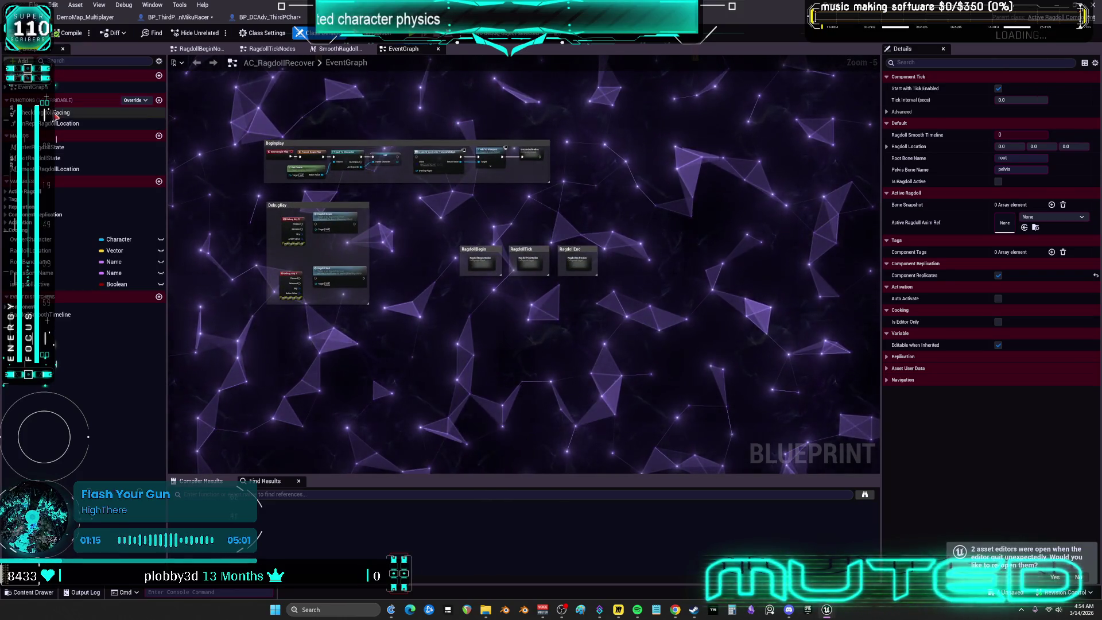
{"action": "scroll", "coordinate": [465, 251], "scroll_direction": "up", "scroll_amount": 4}
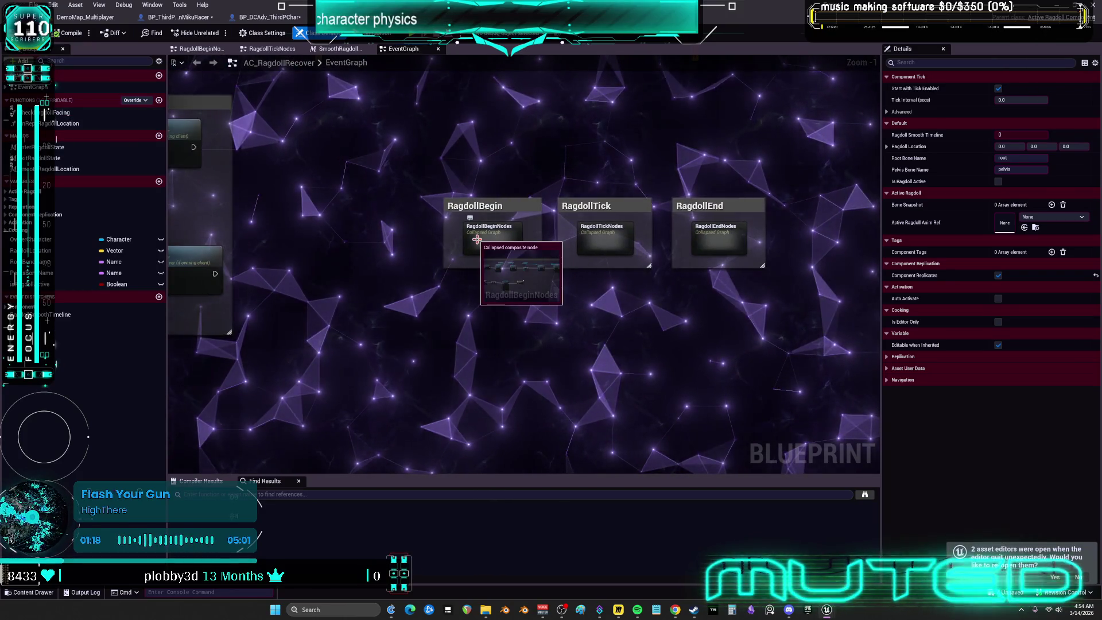
Open the RagdollBeginNodes graph and inspect MC_RagdollBegin's Multicast replication in Details
{"action": "double_click", "coordinate": [465, 251]}
{"action": "scroll", "coordinate": [295, 184], "scroll_direction": "up", "scroll_amount": 6}
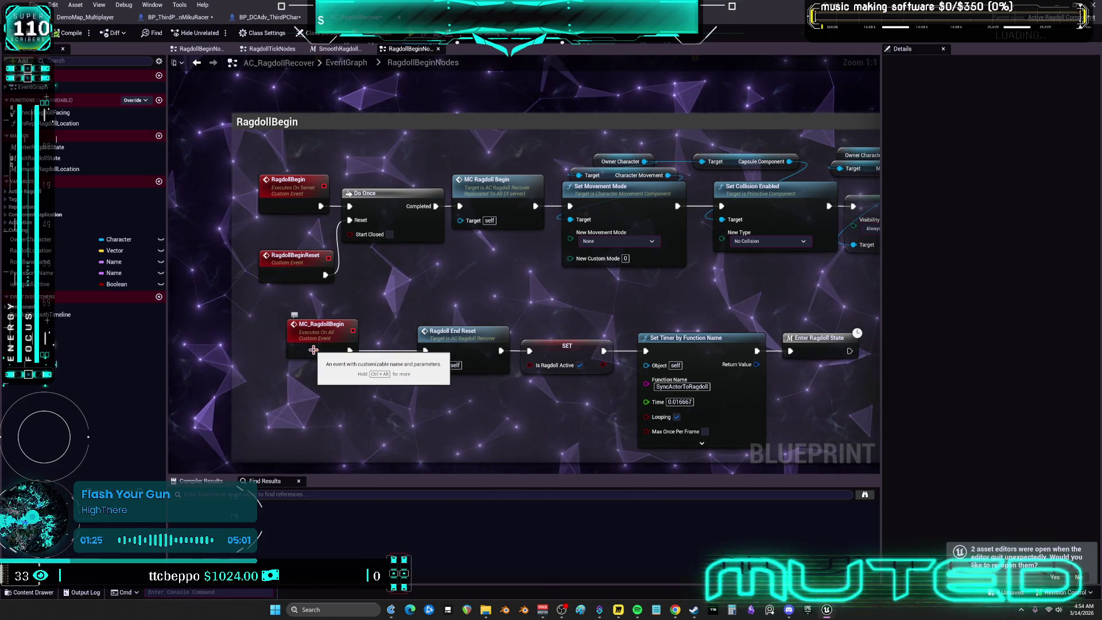
{"action": "mouse_move", "coordinate": [313, 349]}
{"action": "left_mouse_down"}
{"action": "mouse_move", "coordinate": [11, 361]}
{"action": "mouse_move", "coordinate": [350, 279]}
{"action": "mouse_move", "coordinate": [294, 283]}
{"action": "left_mouse_up"}
{"action": "left_click", "coordinate": [289, 280]}
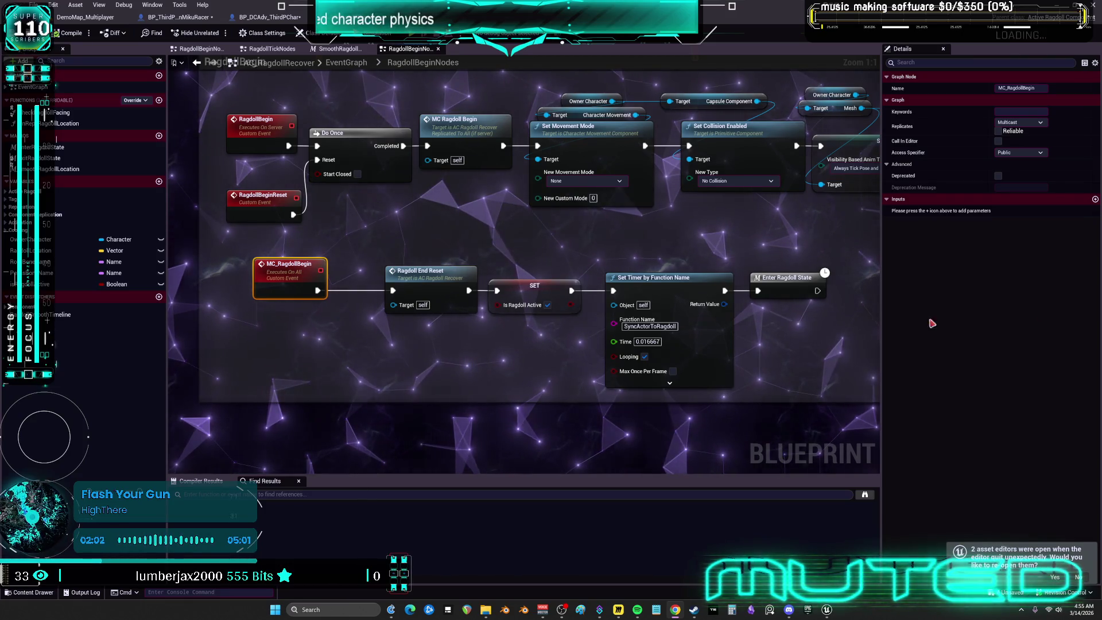
{"action": "key", "text": "Home"}
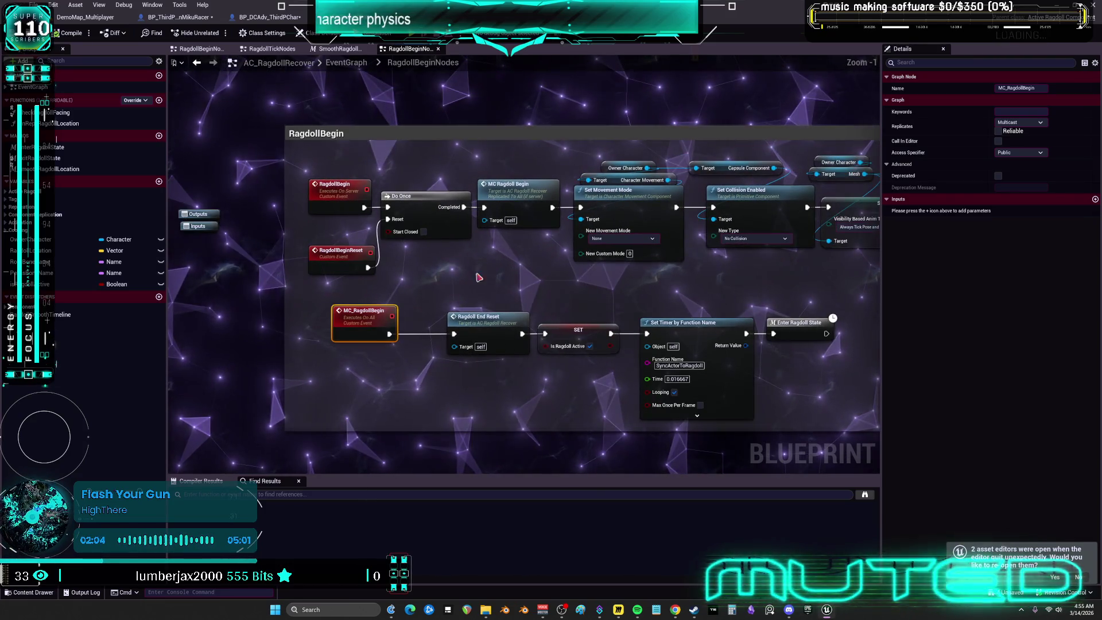
{"action": "left_click_drag", "start_coordinate": [478, 278], "coordinate": [505, 275]}
Review the EnterRagdollState macro and the RagdollBegin server event, then return to the MikuRacer event graph
{"action": "double_click", "coordinate": [752, 315]}
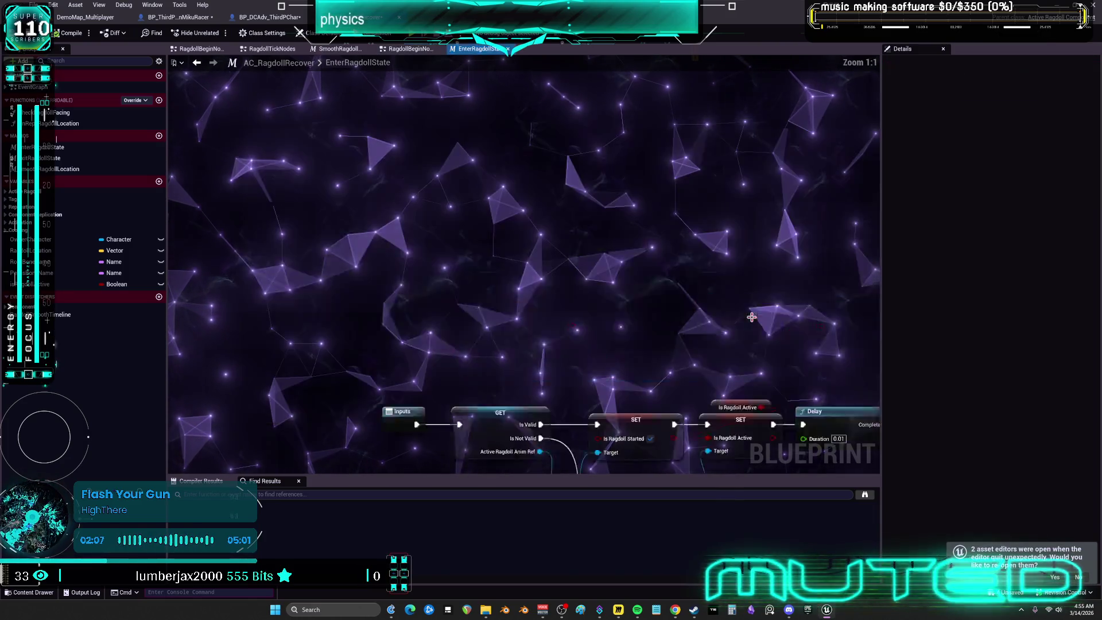
{"action": "left_click_drag", "start_coordinate": [720, 322], "coordinate": [673, 326]}
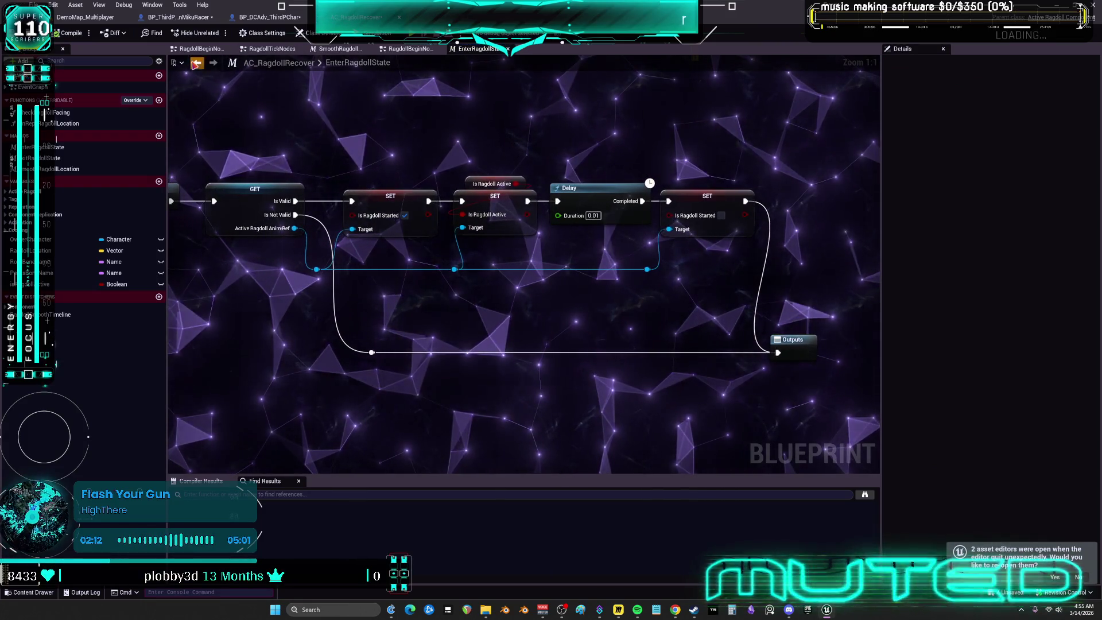
{"action": "left_click", "coordinate": [407, 49]}
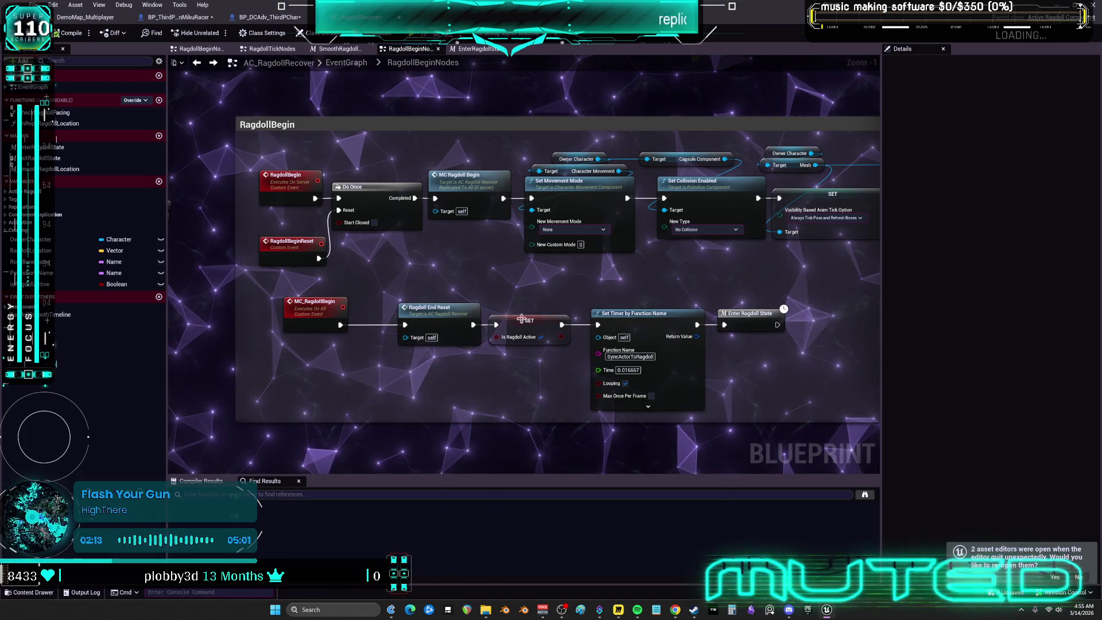
{"action": "double_click", "coordinate": [468, 193]}
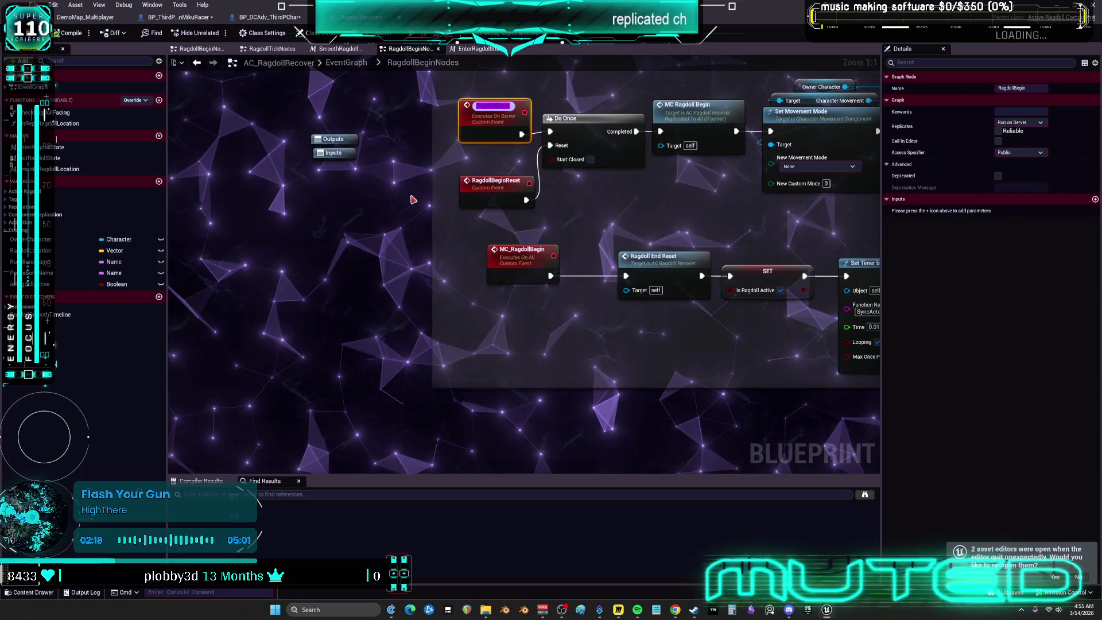
{"action": "key", "text": "ctrl+Tab"}
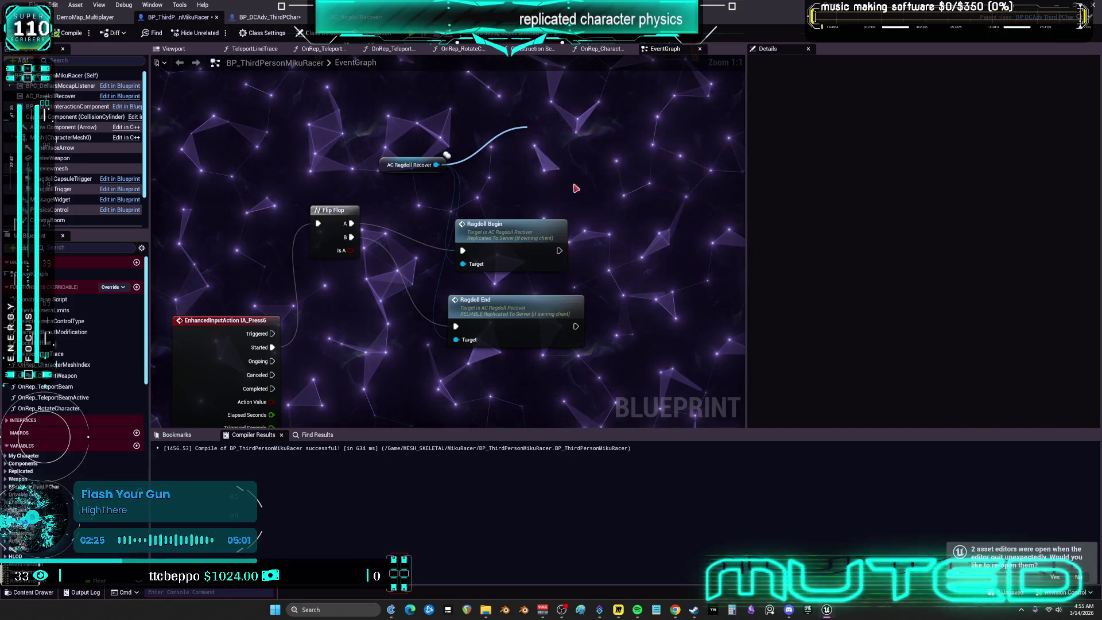
Inspect the RagdollEnd server event and its MC_RagdollEnd multicast chain in AC_RagdollRecover
{"action": "double_click", "coordinate": [519, 306]}
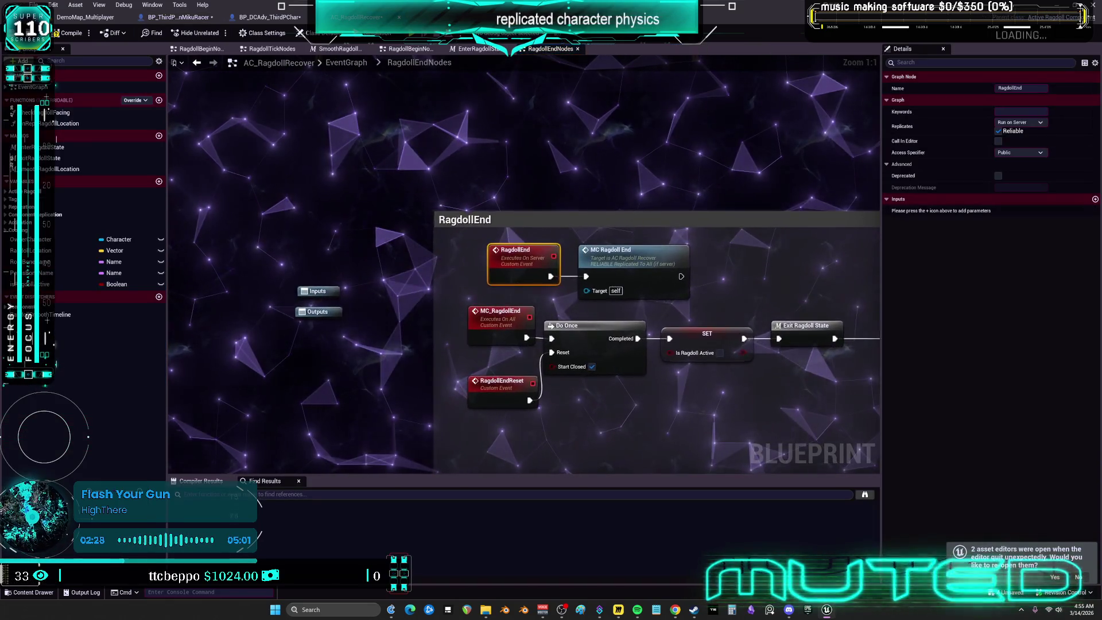
{"action": "double_click", "coordinate": [506, 204]}
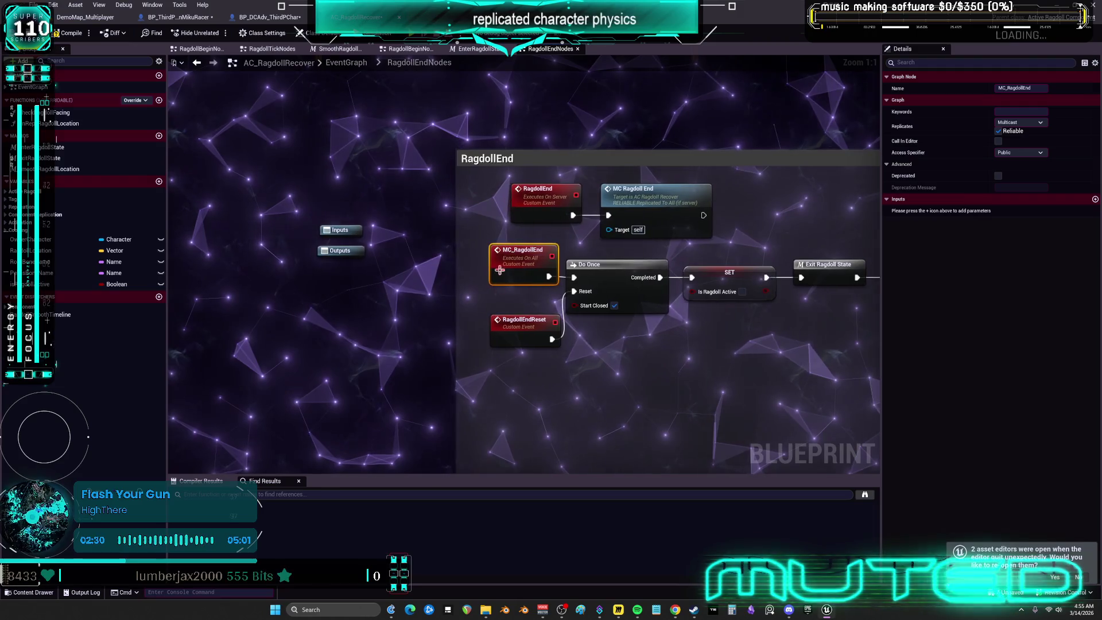
{"action": "left_click_drag", "start_coordinate": [737, 343], "coordinate": [432, 302]}
{"action": "scroll", "coordinate": [434, 298], "scroll_direction": "down", "scroll_amount": 2}
{"action": "double_click", "coordinate": [294, 188]}
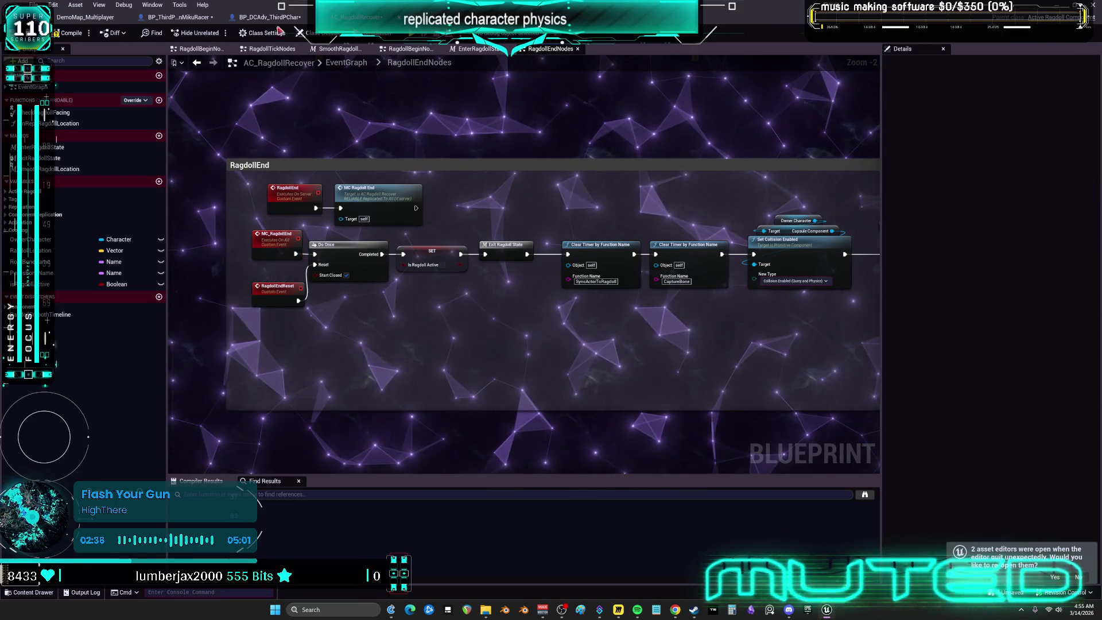
In BP_ThirdPersonMikuRacer, add a Ragdoll End call and wire Flip Flop A/B to Ragdoll Begin/End
{"action": "left_click", "coordinate": [197, 17]}
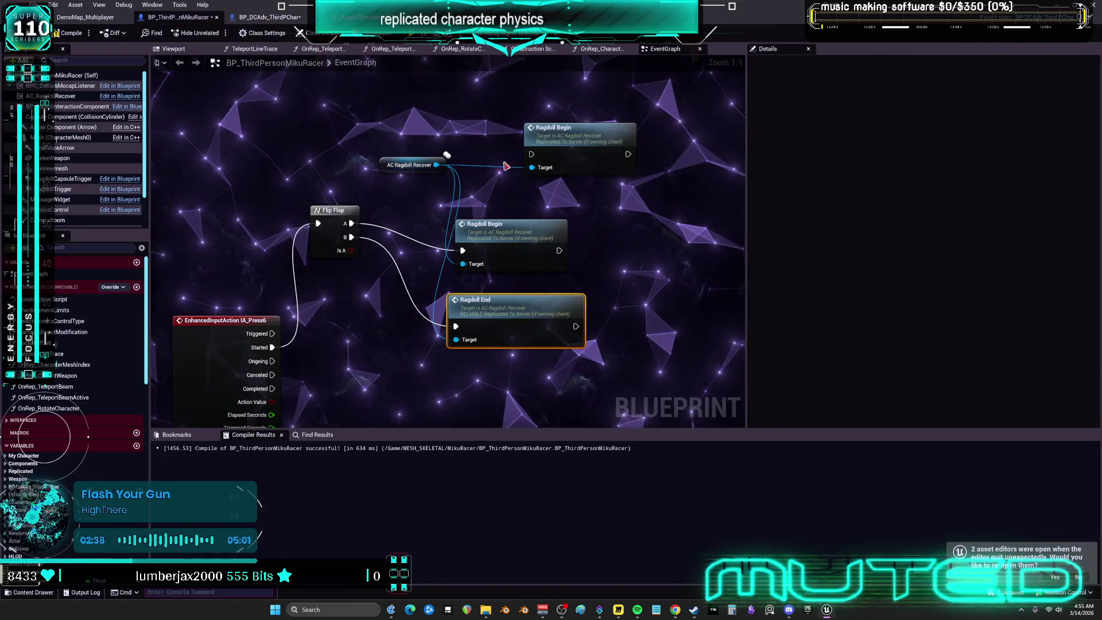
{"action": "left_click_drag", "start_coordinate": [572, 209], "coordinate": [623, 217]}
{"action": "type", "text": "RagdollEnd"}
{"action": "left_click", "coordinate": [693, 275]}
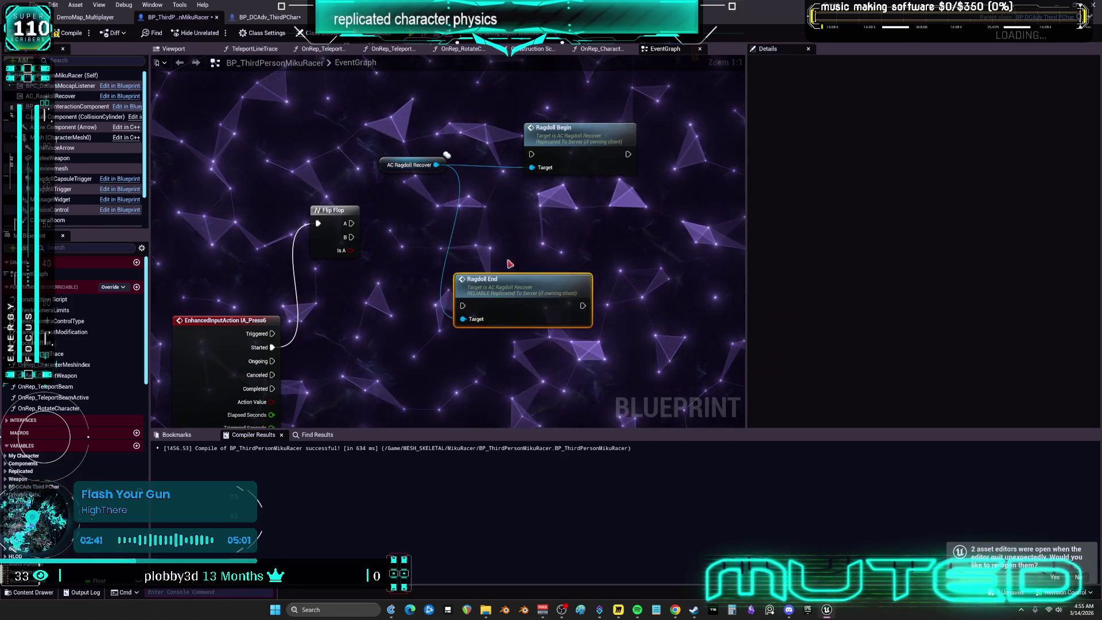
{"action": "mouse_move", "coordinate": [497, 225]}
{"action": "left_mouse_down"}
{"action": "mouse_move", "coordinate": [490, 238]}
{"action": "mouse_move", "coordinate": [464, 239]}
{"action": "left_mouse_up"}
{"action": "left_click_drag", "start_coordinate": [351, 237], "coordinate": [465, 310]}
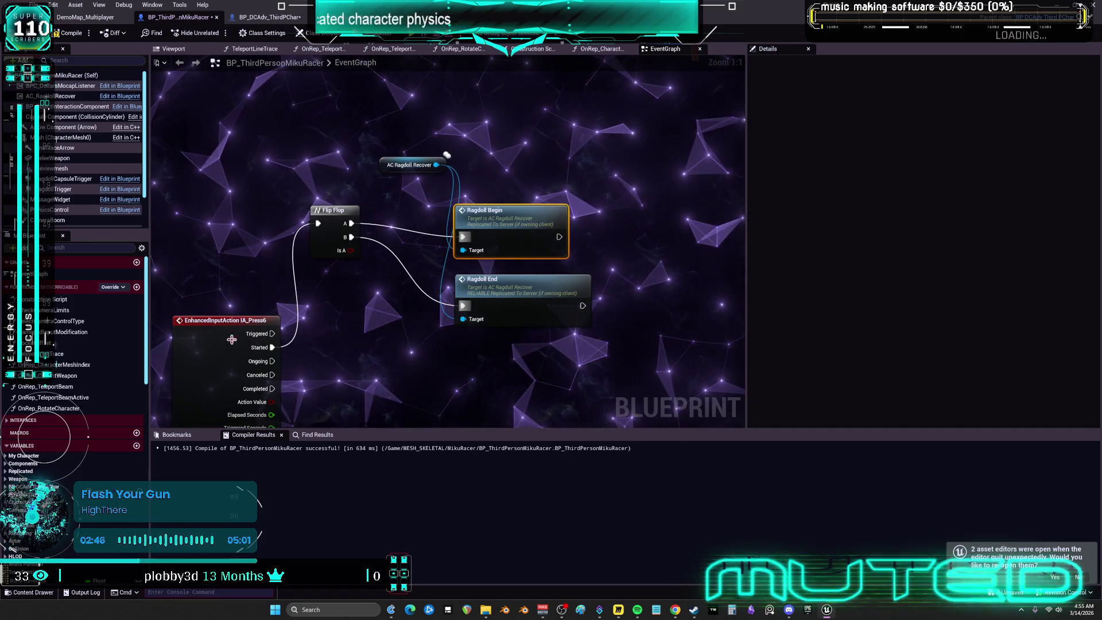
{"action": "left_click_drag", "start_coordinate": [231, 339], "coordinate": [231, 216]}
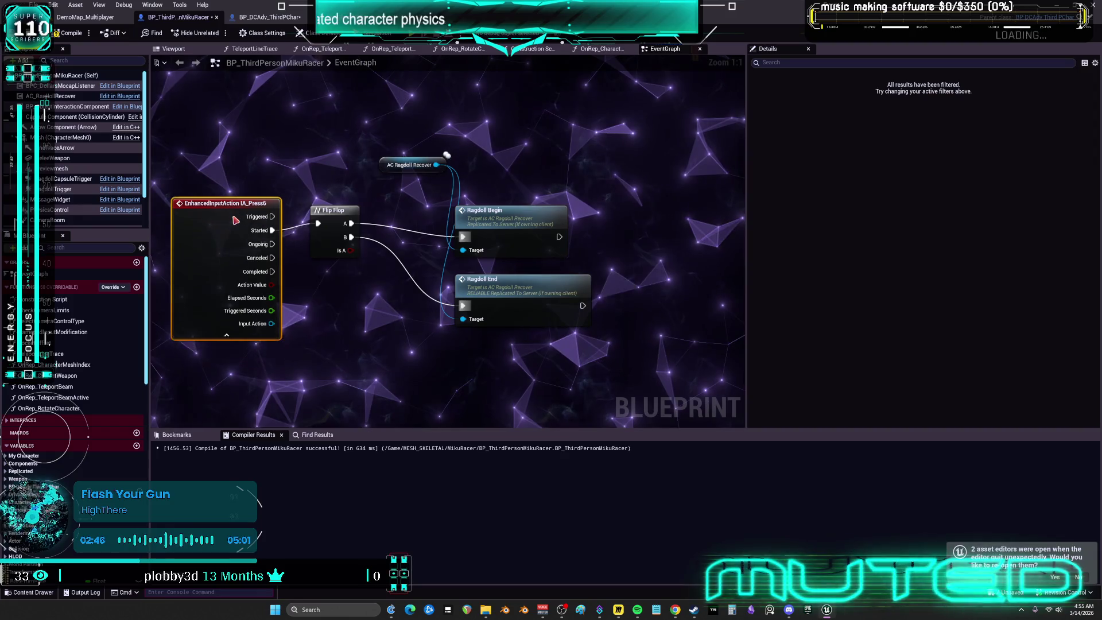
Compile and save the character blueprint, then start a multiplayer test controlling the server preview
{"action": "left_click", "coordinate": [68, 33]}
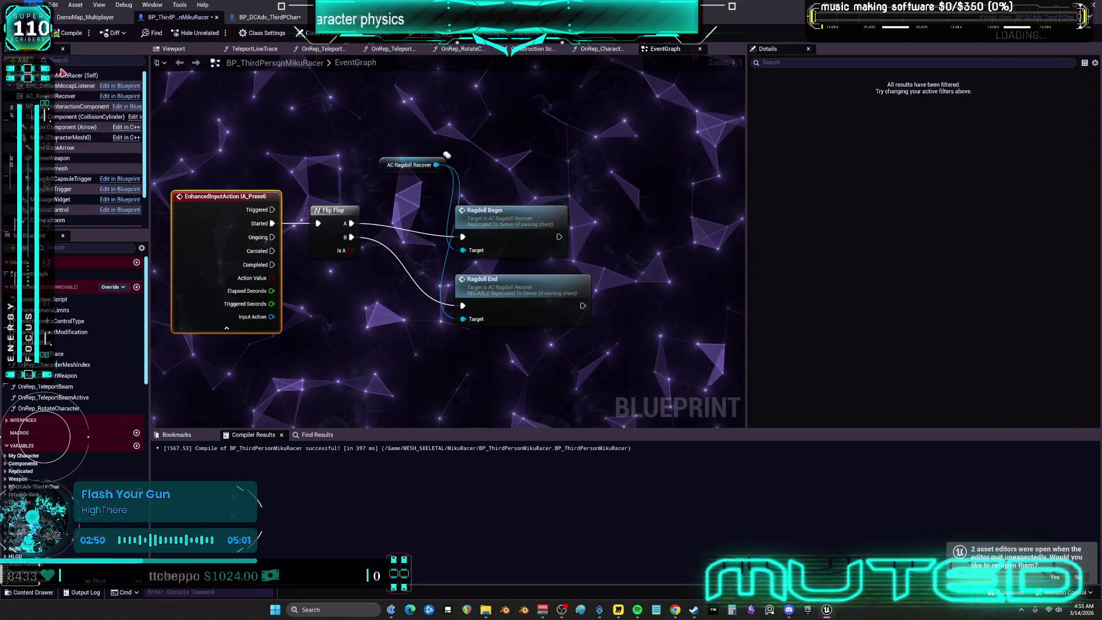
{"action": "left_click", "coordinate": [578, 403]}
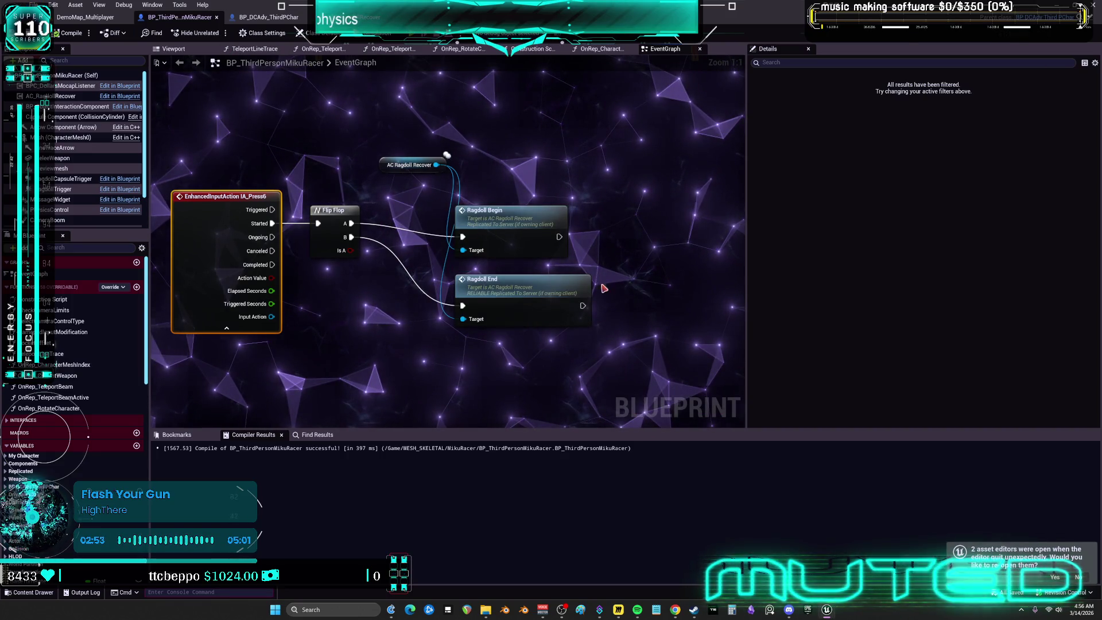
{"action": "key", "text": "alt+p"}
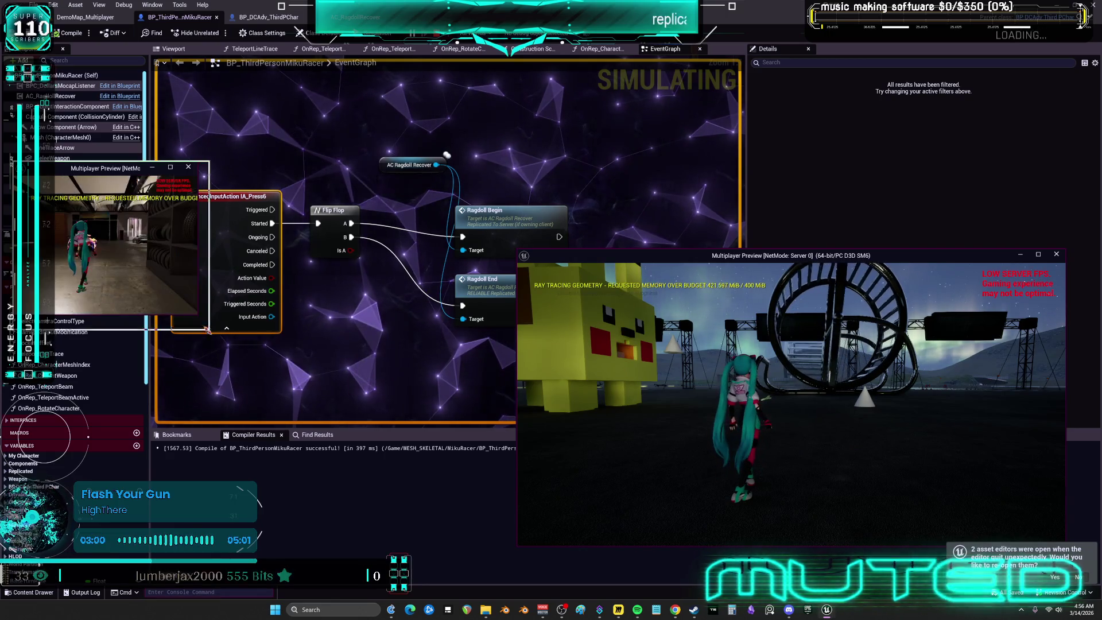
{"action": "left_click", "coordinate": [538, 494]}
Run the character forward with W in the server preview, then stop the play session
{"action": "key", "text": "w"}
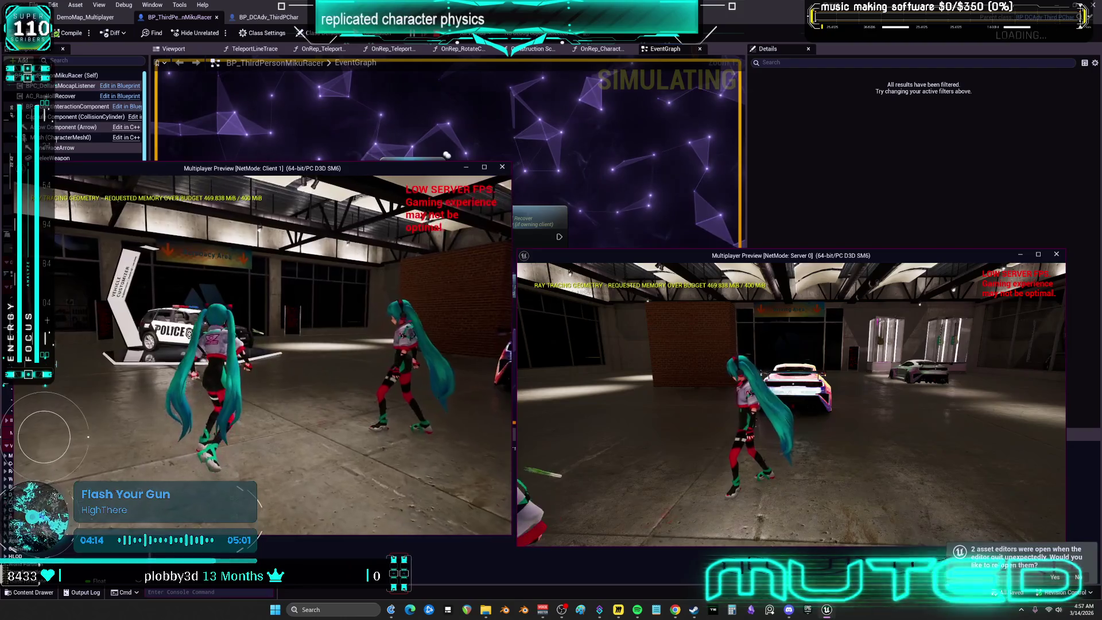
{"action": "key", "text": "Escape"}
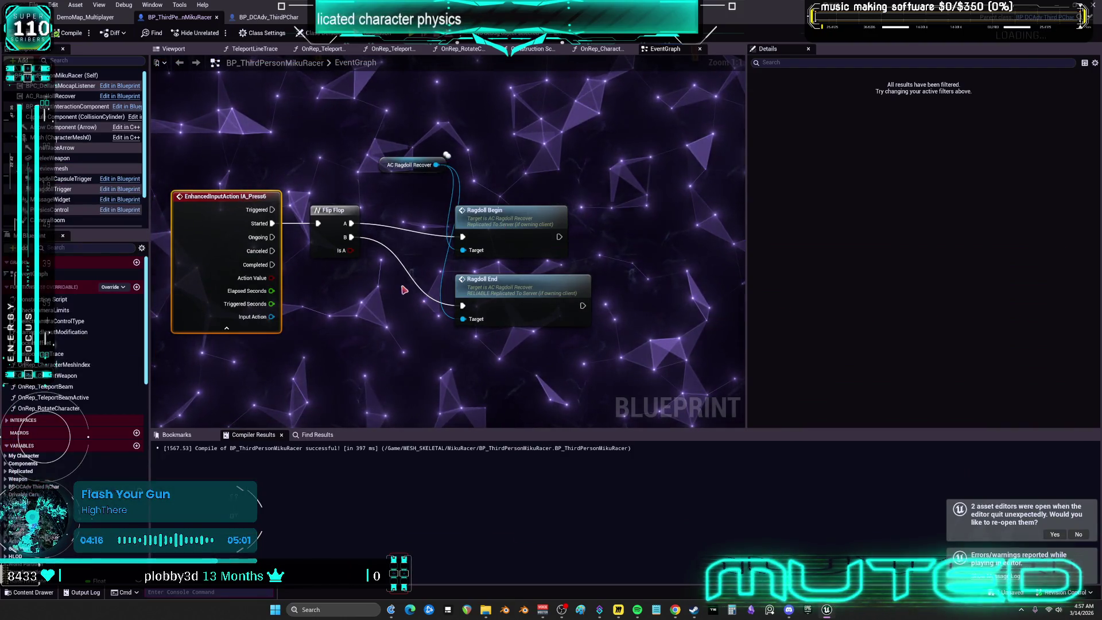
Stack Ragdoll Begin and Ragdoll End beside the Flip Flop with the AC Ragdoll Recover getter above, then select the component
{"action": "mouse_move", "coordinate": [509, 233]}
{"action": "left_mouse_down"}
{"action": "mouse_move", "coordinate": [430, 217]}
{"action": "mouse_move", "coordinate": [445, 219]}
{"action": "left_mouse_up"}
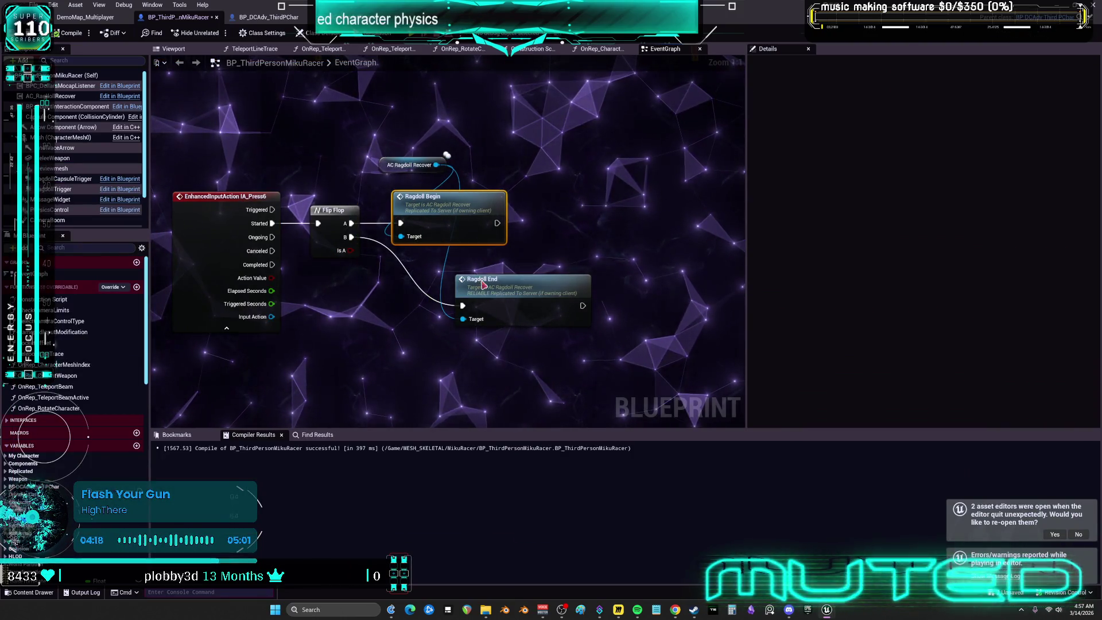
{"action": "left_click_drag", "start_coordinate": [477, 275], "coordinate": [414, 248]}
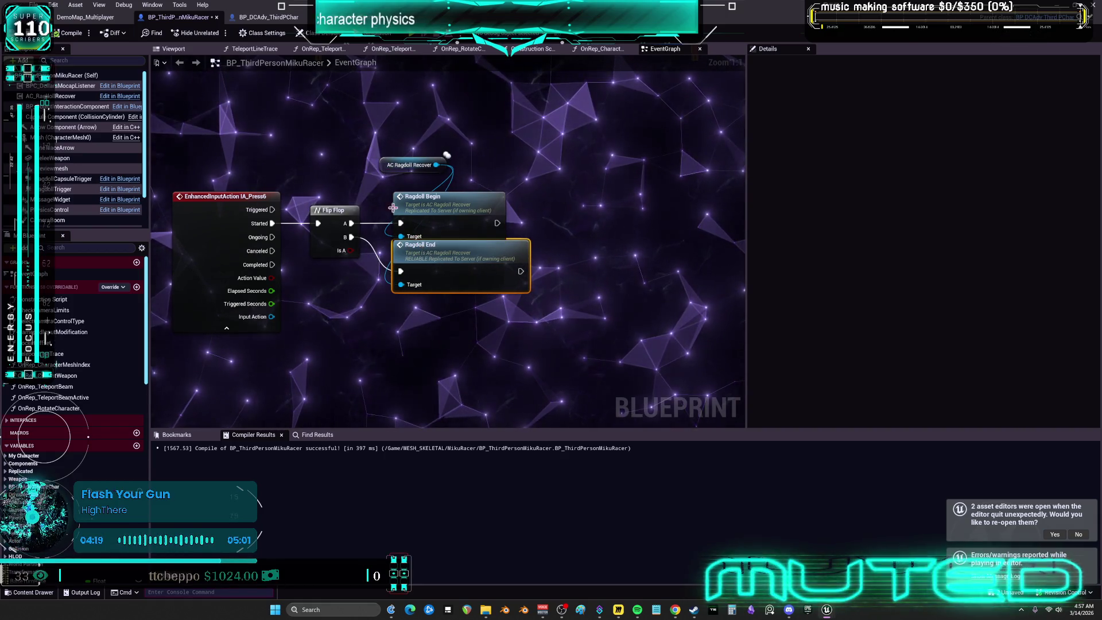
{"action": "left_click_drag", "start_coordinate": [390, 176], "coordinate": [404, 183]}
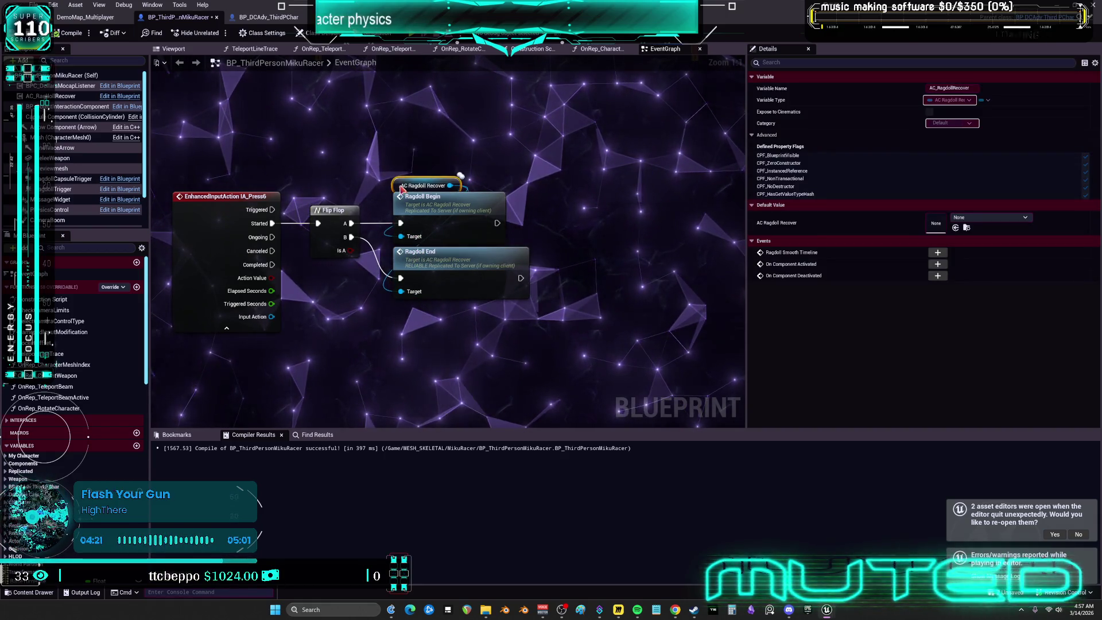
{"action": "left_click", "coordinate": [542, 167]}
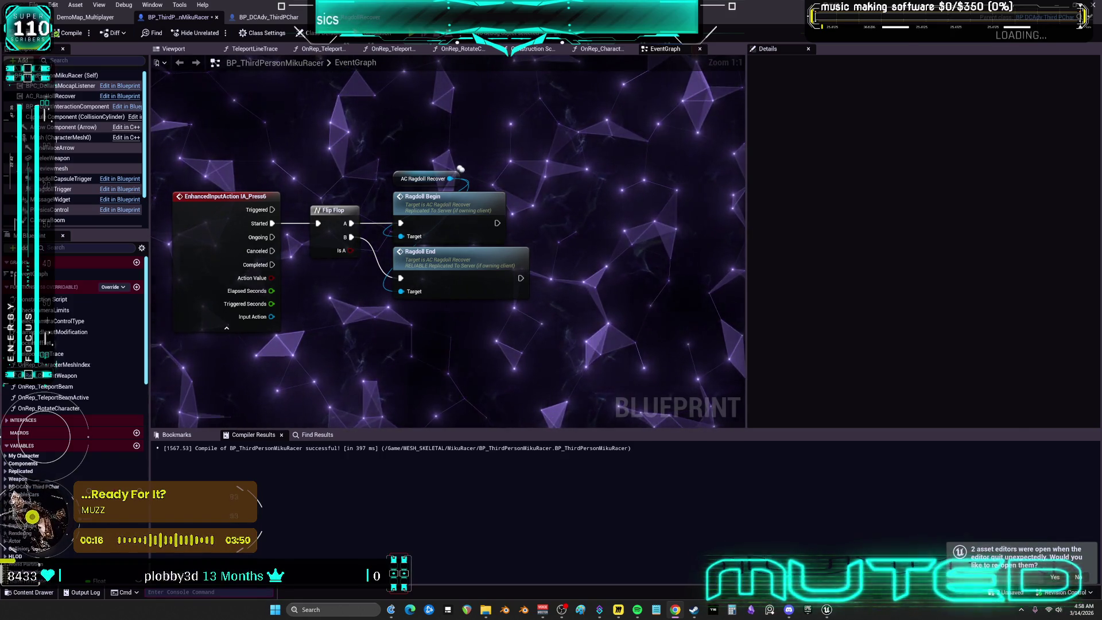
{"action": "left_click", "coordinate": [66, 96]}
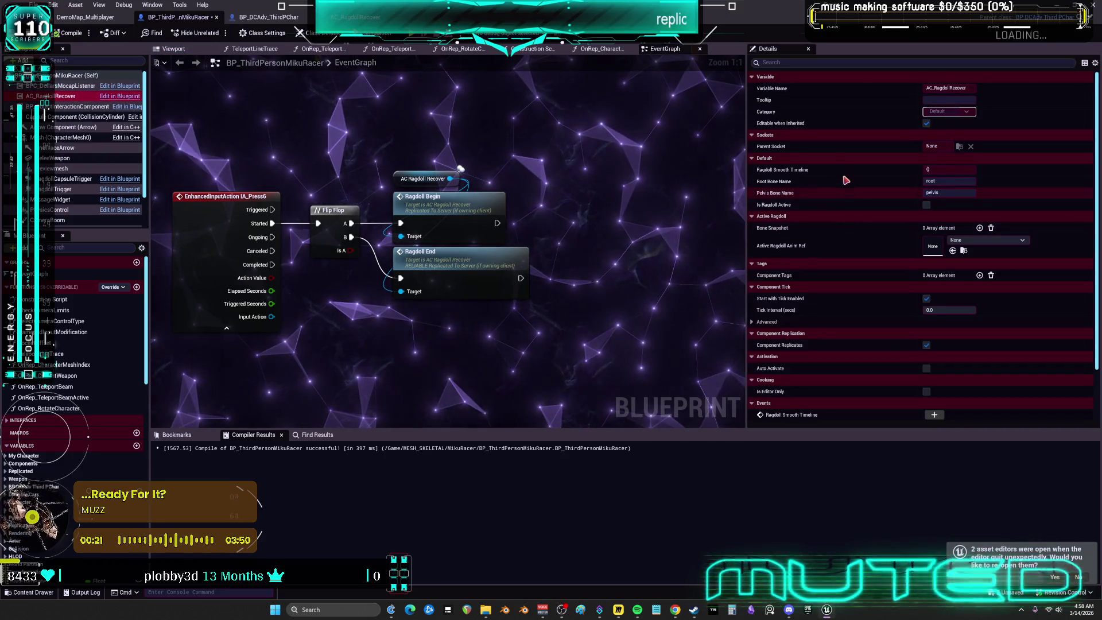
Expand AC_RagdollRecover's Asset User Data, Replication and advanced Component Tick sections, then switch to BP_DCAdv_ThirdPChar
{"action": "scroll", "coordinate": [858, 190], "scroll_direction": "down", "scroll_amount": 2}
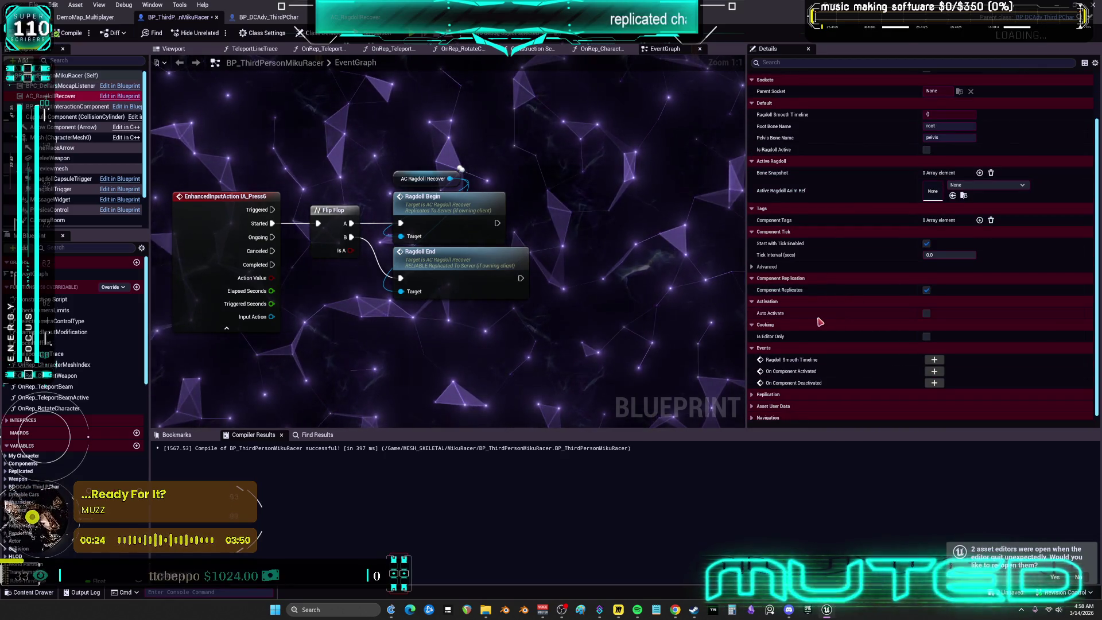
{"action": "scroll", "coordinate": [819, 320], "scroll_direction": "down", "scroll_amount": 1}
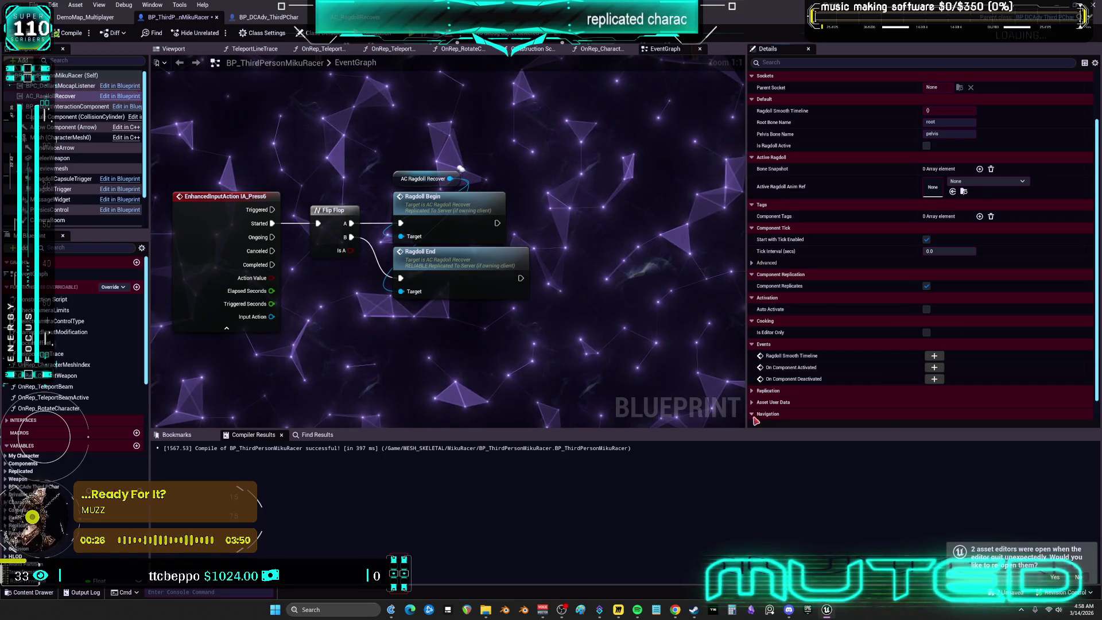
{"action": "left_click", "coordinate": [753, 402]}
{"action": "left_click", "coordinate": [752, 376]}
{"action": "scroll", "coordinate": [822, 357], "scroll_direction": "down", "scroll_amount": 2}
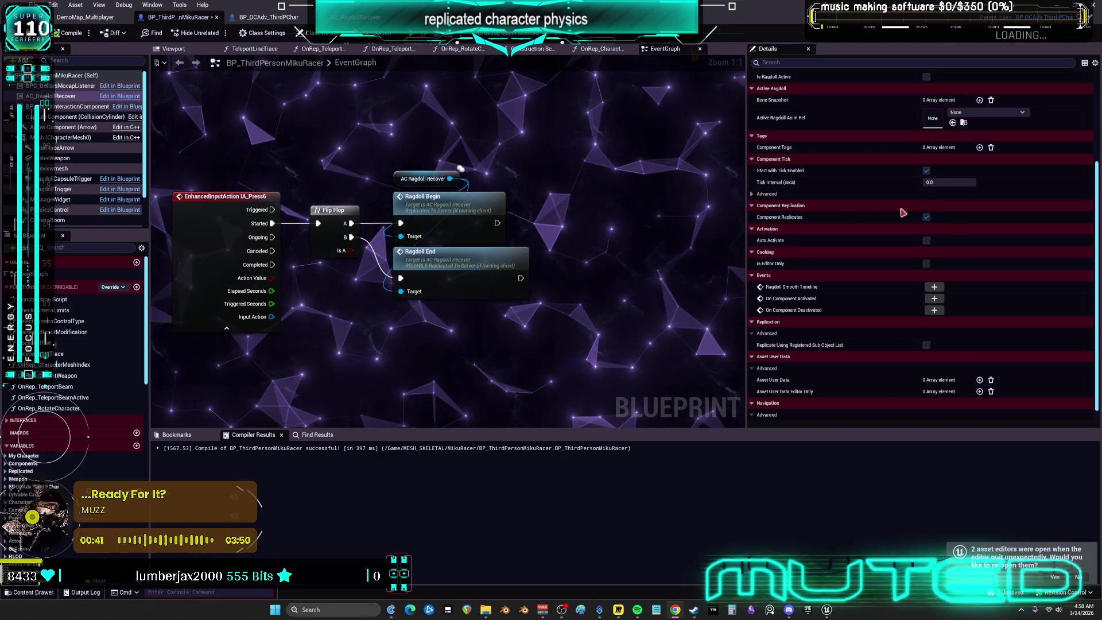
{"action": "left_click", "coordinate": [820, 194]}
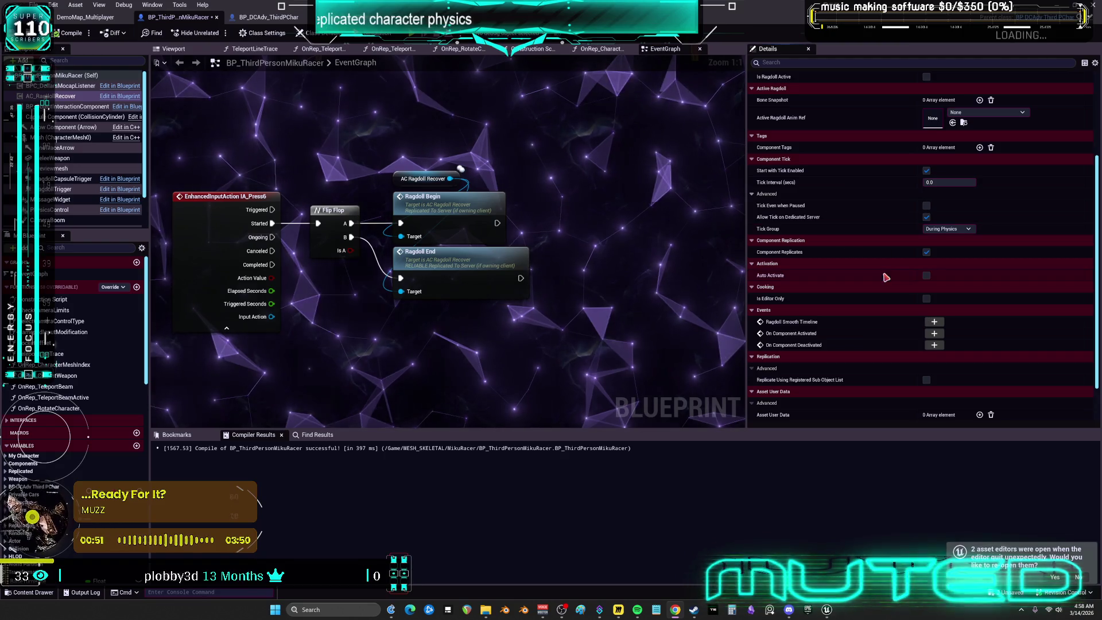
{"action": "scroll", "coordinate": [414, 161], "scroll_direction": "down", "scroll_amount": 4}
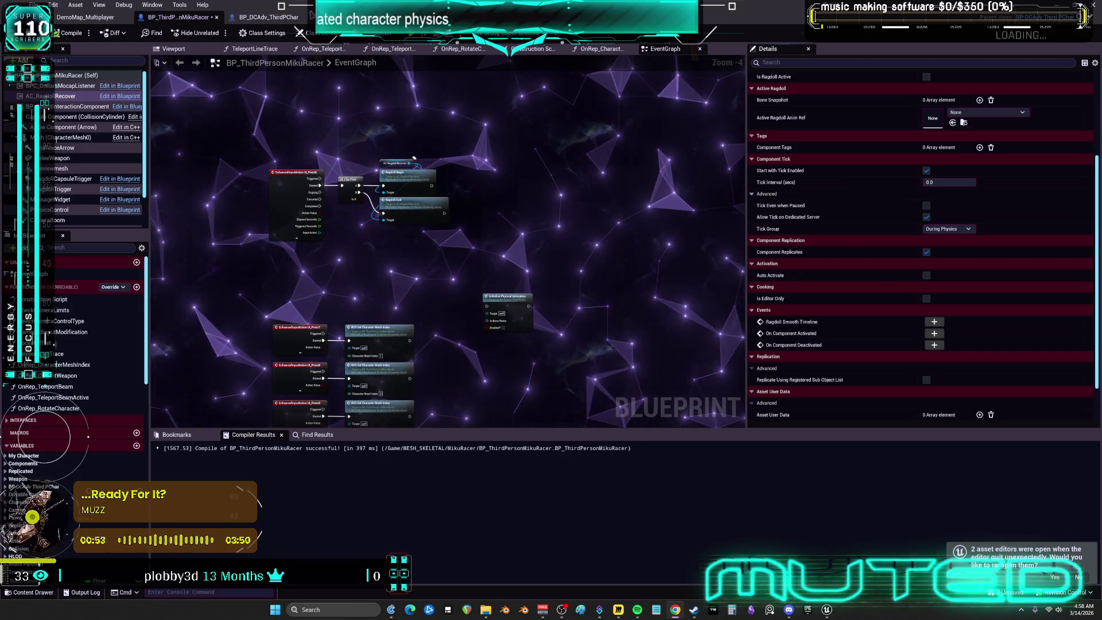
{"action": "left_click", "coordinate": [267, 17]}
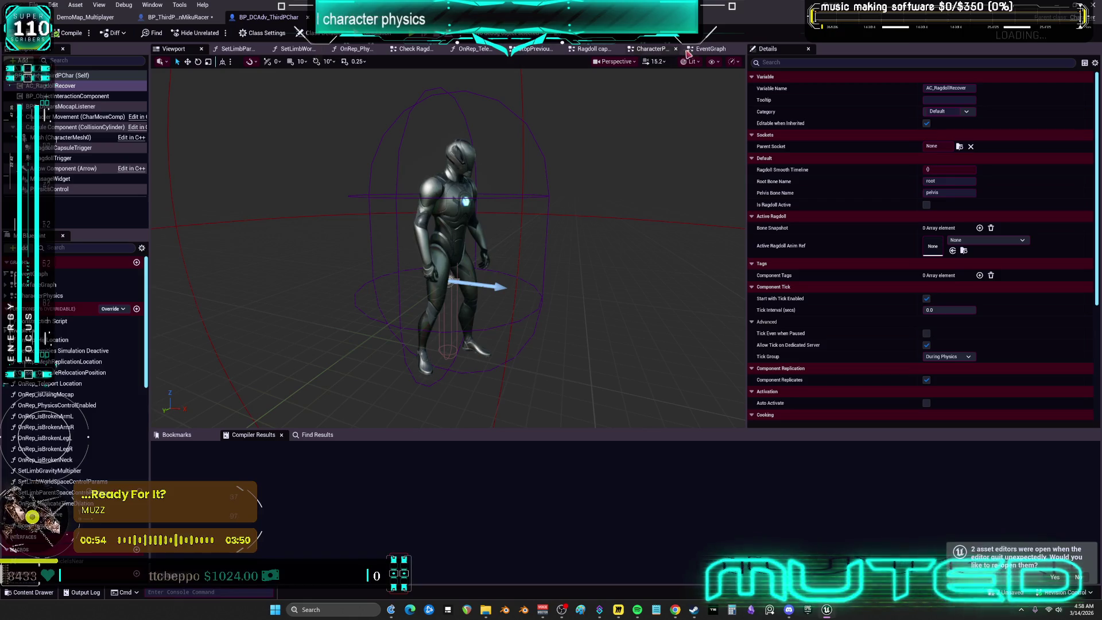
Browse BP_DCAdv_ThirdPChar's event graph through its RPCs, Ragdoll, EventTick timeline and Begin Play groups
{"action": "left_click", "coordinate": [710, 49]}
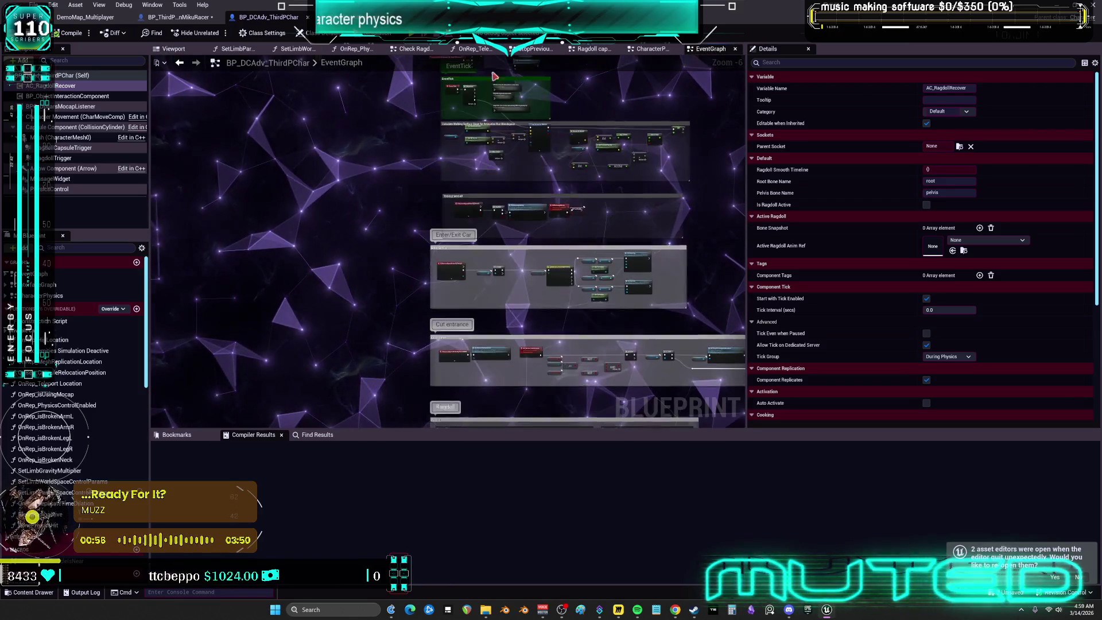
{"action": "left_click_drag", "start_coordinate": [479, 263], "coordinate": [465, 72]}
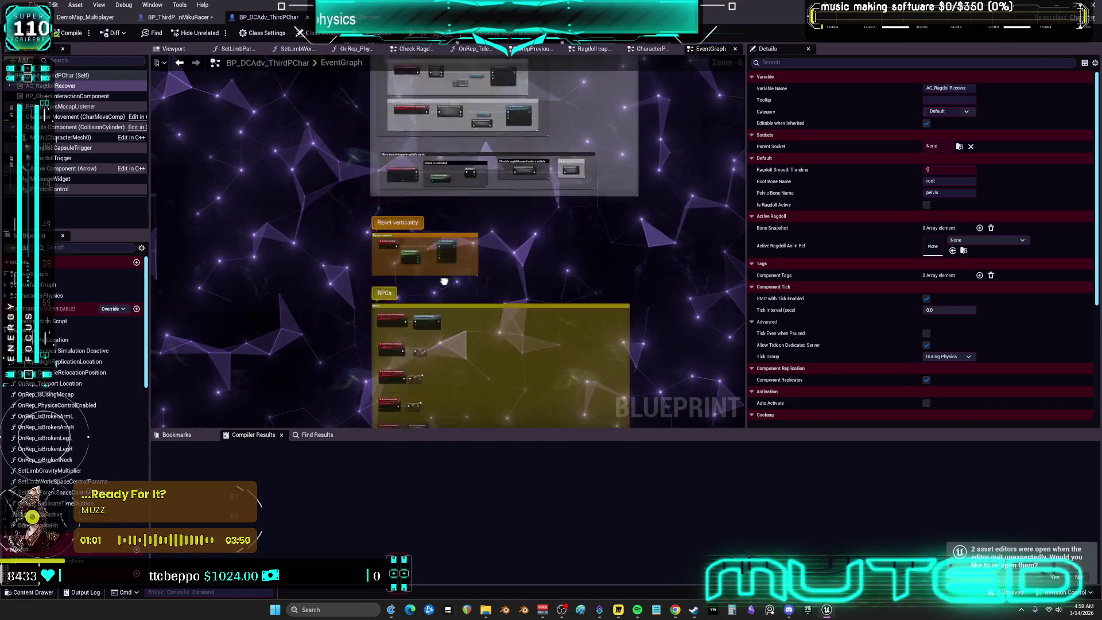
{"action": "left_click_drag", "start_coordinate": [444, 167], "coordinate": [453, 294]}
{"action": "scroll", "coordinate": [478, 137], "scroll_direction": "up", "scroll_amount": 4}
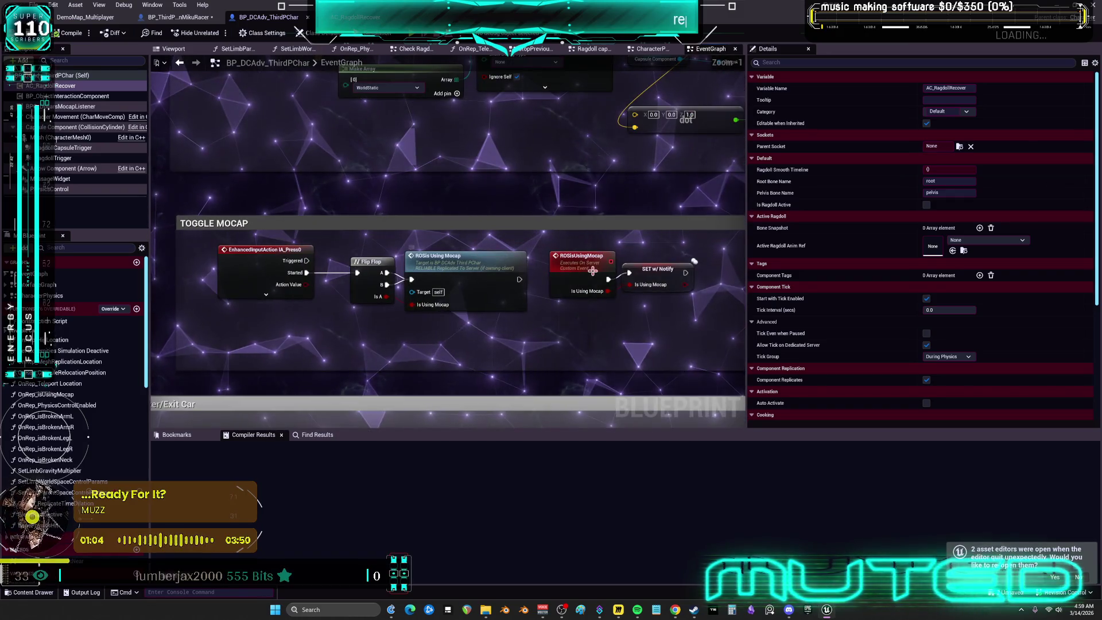
{"action": "left_click_drag", "start_coordinate": [563, 249], "coordinate": [486, 246]}
{"action": "left_click_drag", "start_coordinate": [514, 173], "coordinate": [576, 256]}
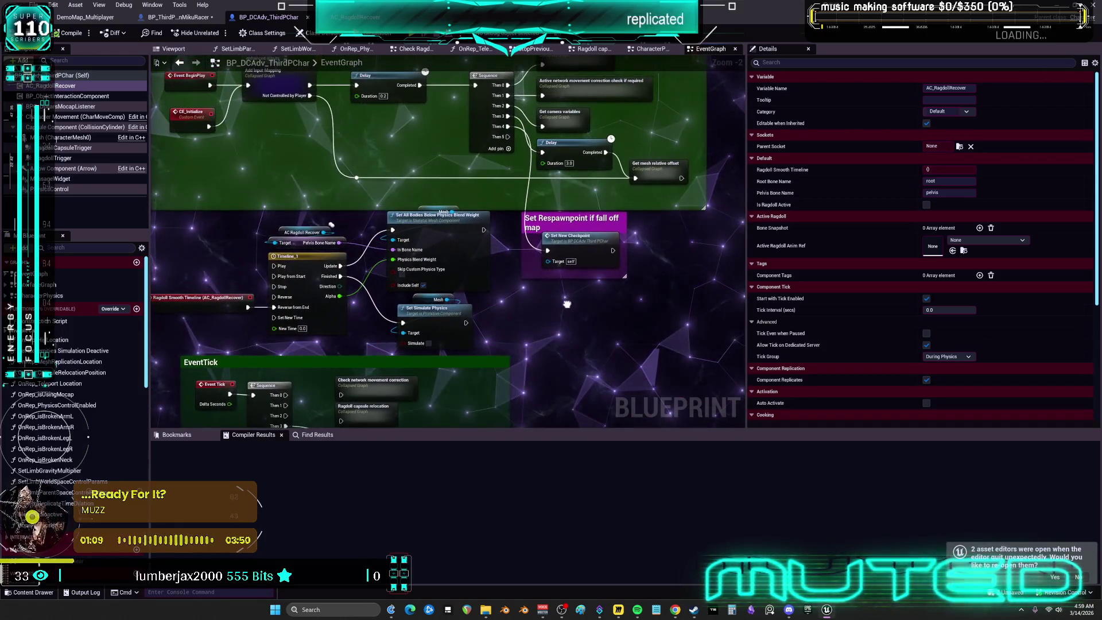
{"action": "scroll", "coordinate": [585, 419], "scroll_direction": "down", "scroll_amount": 3}
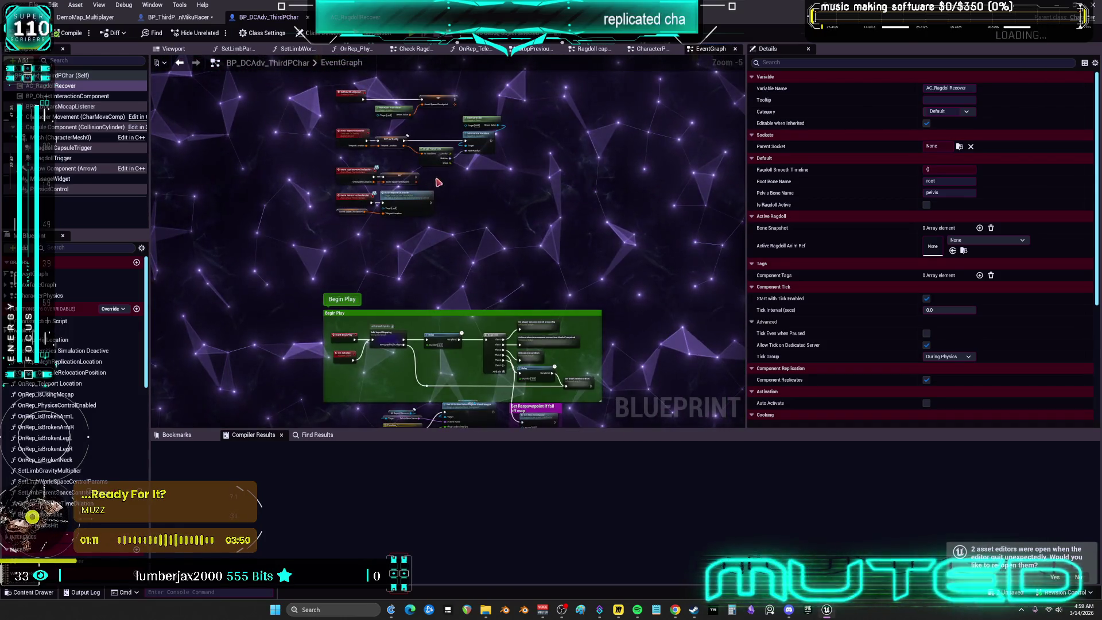
Look over the node groups in BP_ThirdPersonMikuRacer's event graph for comparison
{"action": "left_click", "coordinate": [178, 17]}
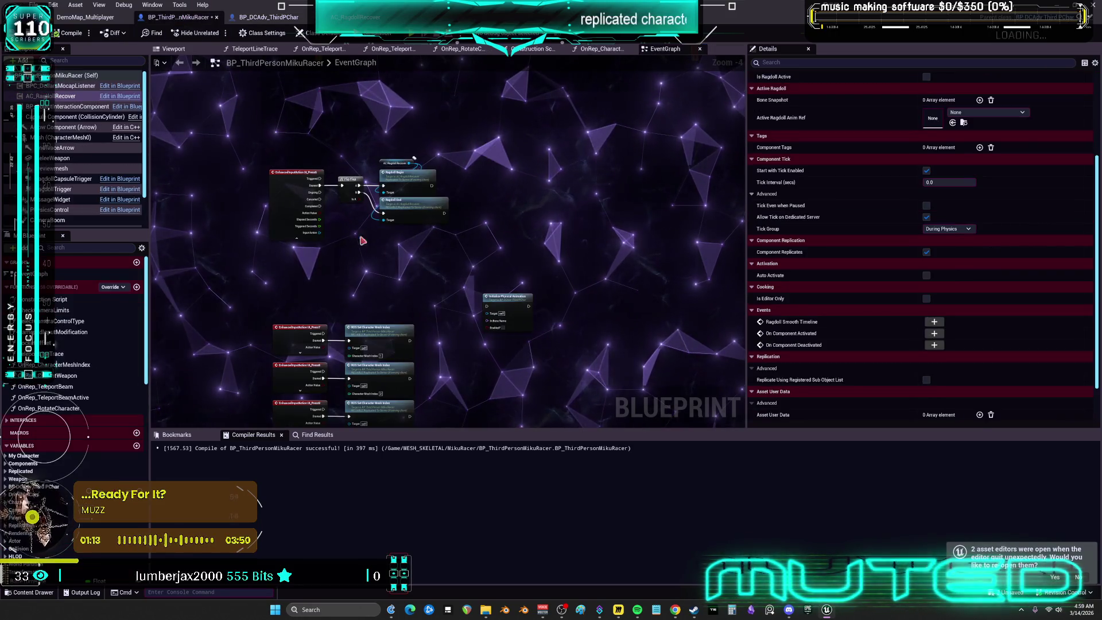
{"action": "left_click_drag", "start_coordinate": [363, 240], "coordinate": [388, 129]}
{"action": "mouse_move", "coordinate": [370, 229]}
{"action": "left_mouse_down"}
{"action": "mouse_move", "coordinate": [344, 172]}
{"action": "mouse_move", "coordinate": [324, 190]}
{"action": "mouse_move", "coordinate": [308, 260]}
{"action": "left_mouse_up"}
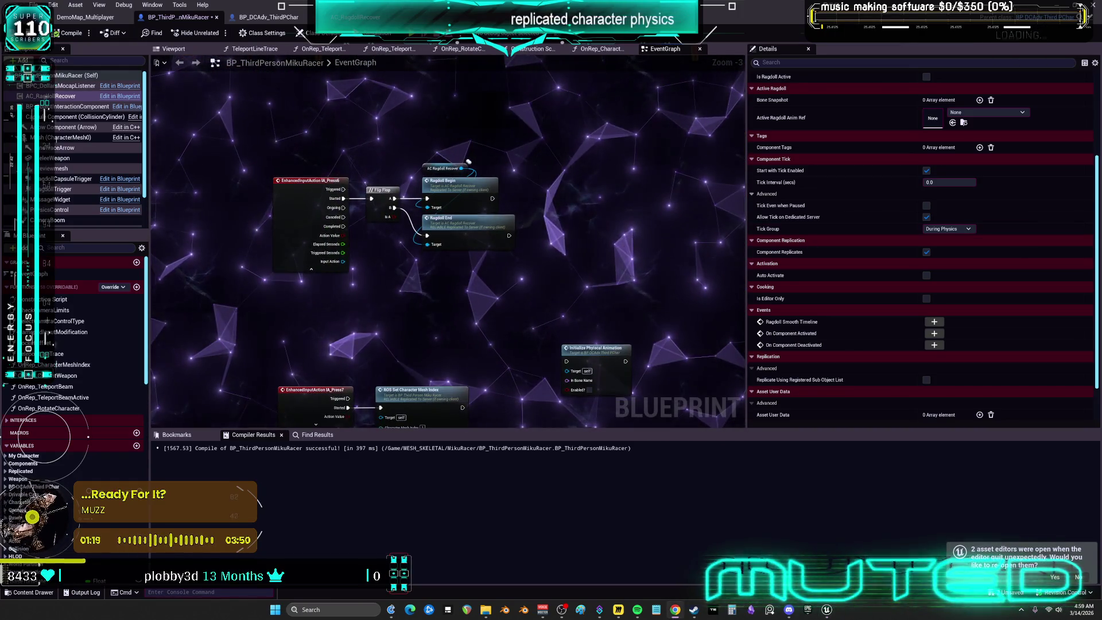
In BP_DCAdv_ThirdPChar, select the AC_RagdollRecover component and the ragdoll smoothing timeline node group, then return to BP_ThirdPersonMikuRacer
{"action": "left_click", "coordinate": [256, 19]}
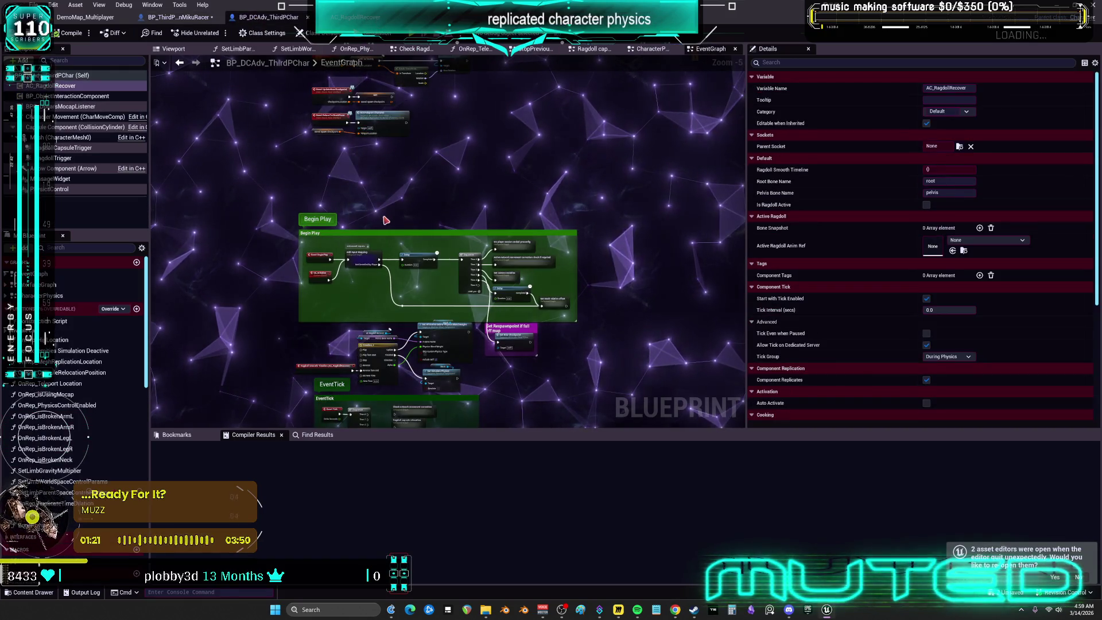
{"action": "left_click", "coordinate": [63, 85]}
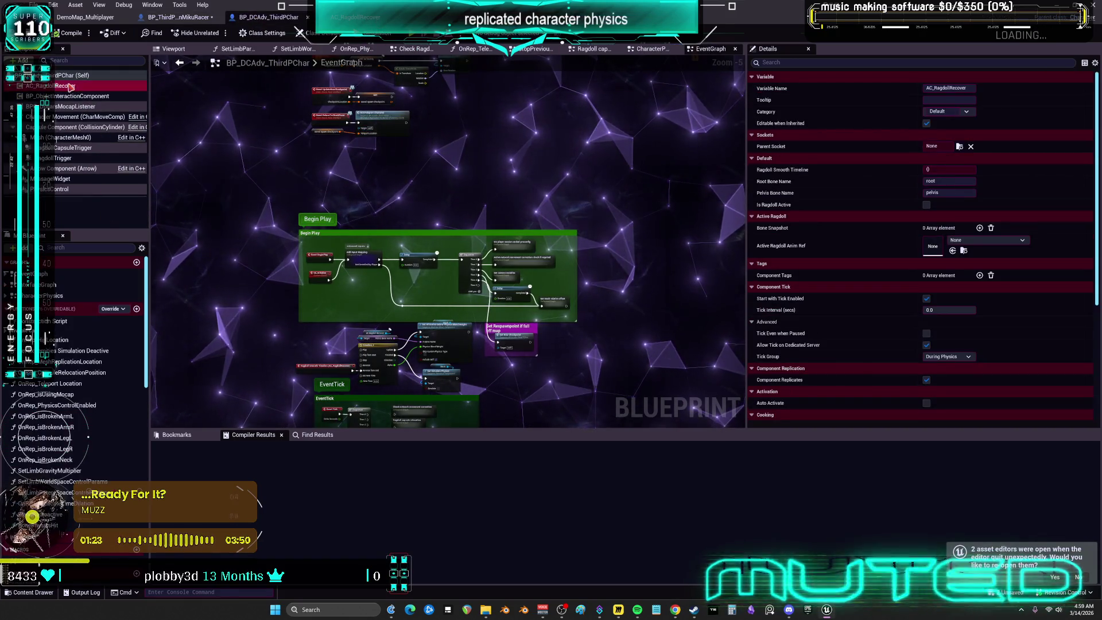
{"action": "scroll", "coordinate": [796, 329], "scroll_direction": "down", "scroll_amount": 3}
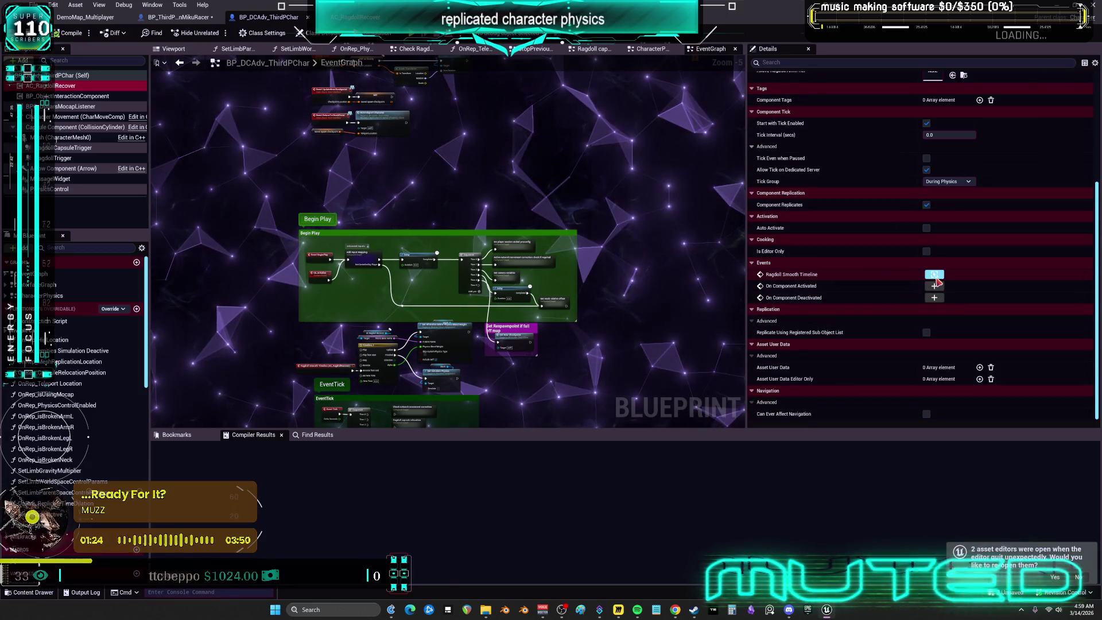
{"action": "scroll", "coordinate": [390, 225], "scroll_direction": "up", "scroll_amount": 4}
{"action": "scroll", "coordinate": [390, 226], "scroll_direction": "down", "scroll_amount": 3}
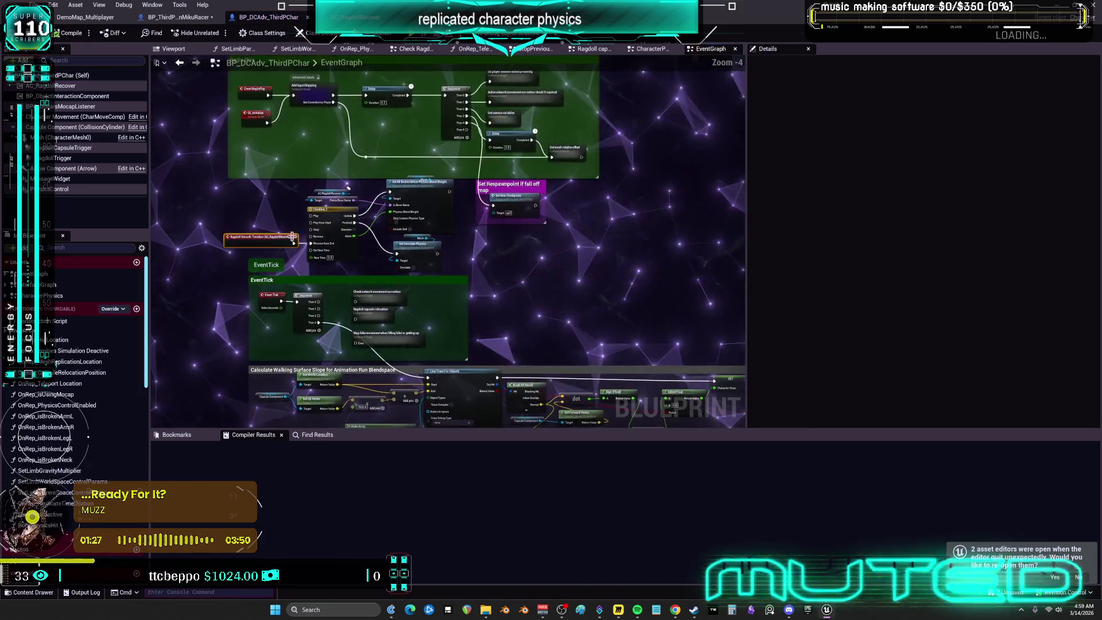
{"action": "scroll", "coordinate": [390, 226], "scroll_direction": "up", "scroll_amount": 2}
{"action": "scroll", "coordinate": [374, 232], "scroll_direction": "up", "scroll_amount": 1}
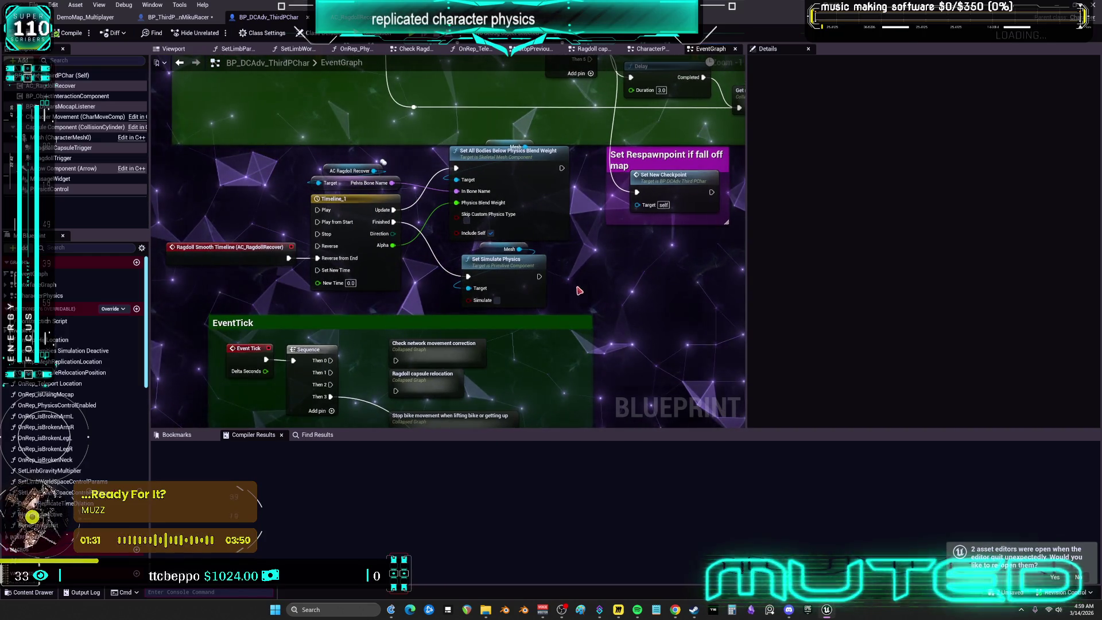
{"action": "left_click_drag", "start_coordinate": [195, 153], "coordinate": [196, 152]}
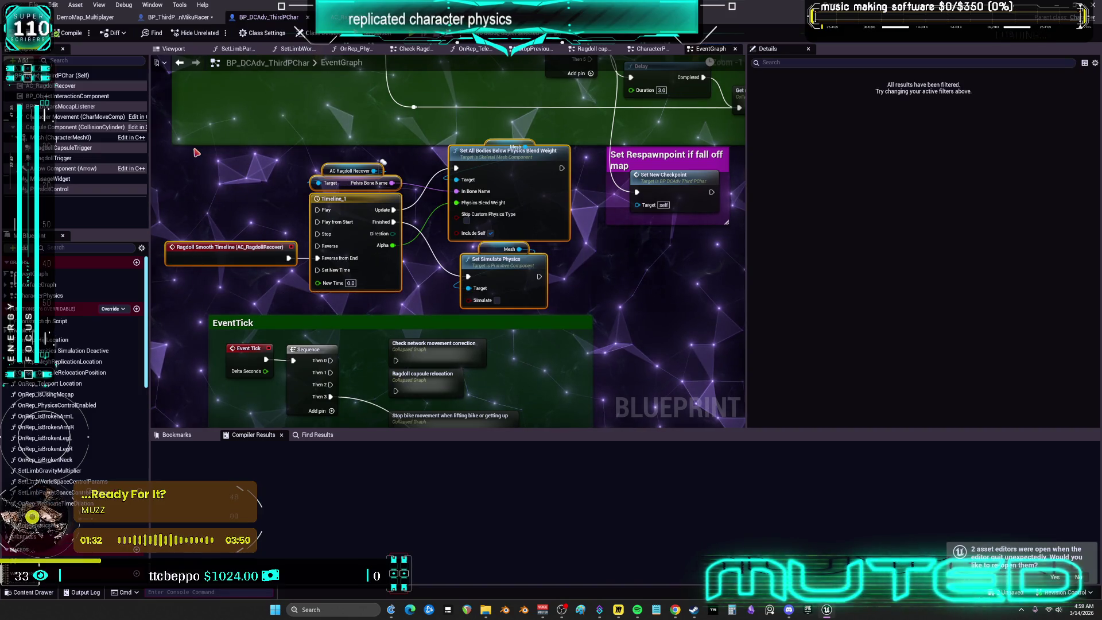
{"action": "left_click", "coordinate": [177, 17]}
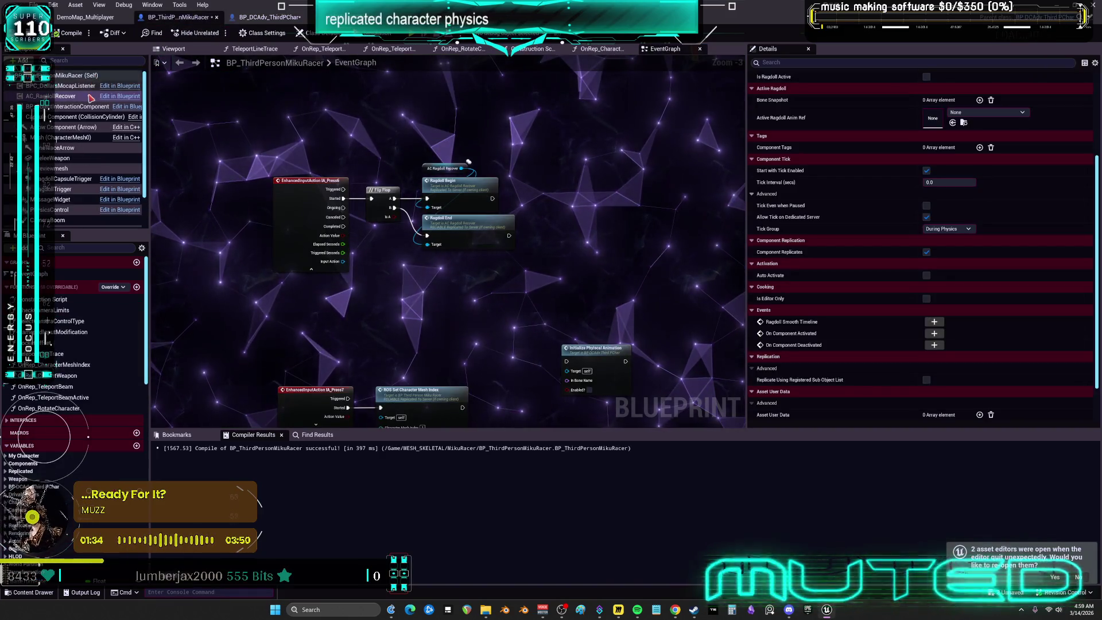
Paste the timeline nodes under a new Ragdoll Smooth Timeline event, replacing the pasted CustomEvent, and compile
{"action": "left_click", "coordinate": [934, 322]}
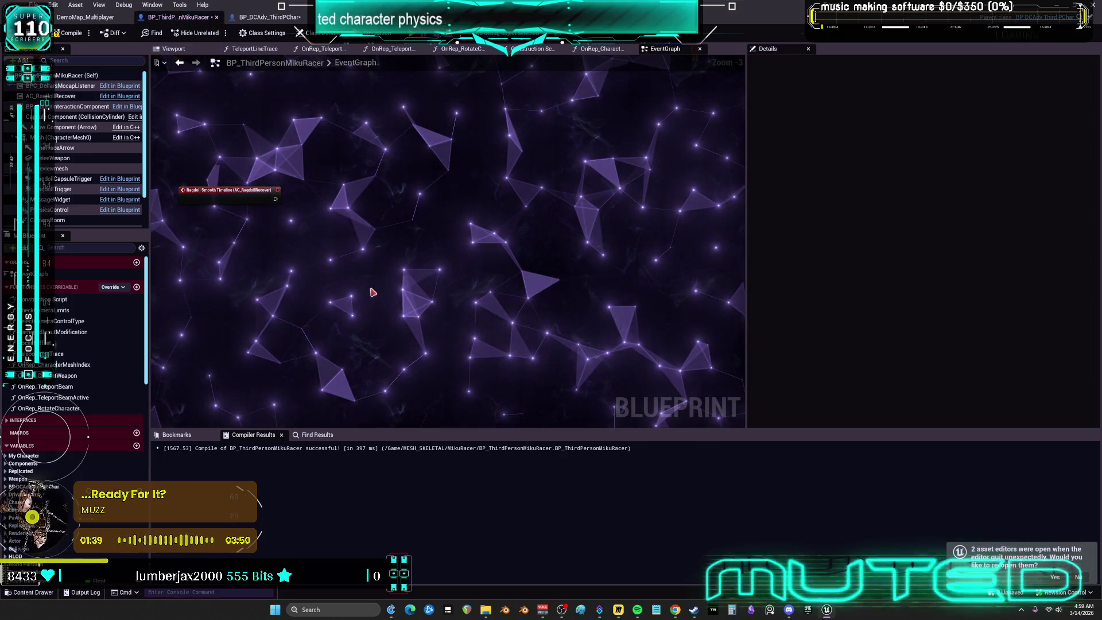
{"action": "key", "text": "ctrl+v"}
{"action": "scroll", "coordinate": [353, 282], "scroll_direction": "up", "scroll_amount": 3}
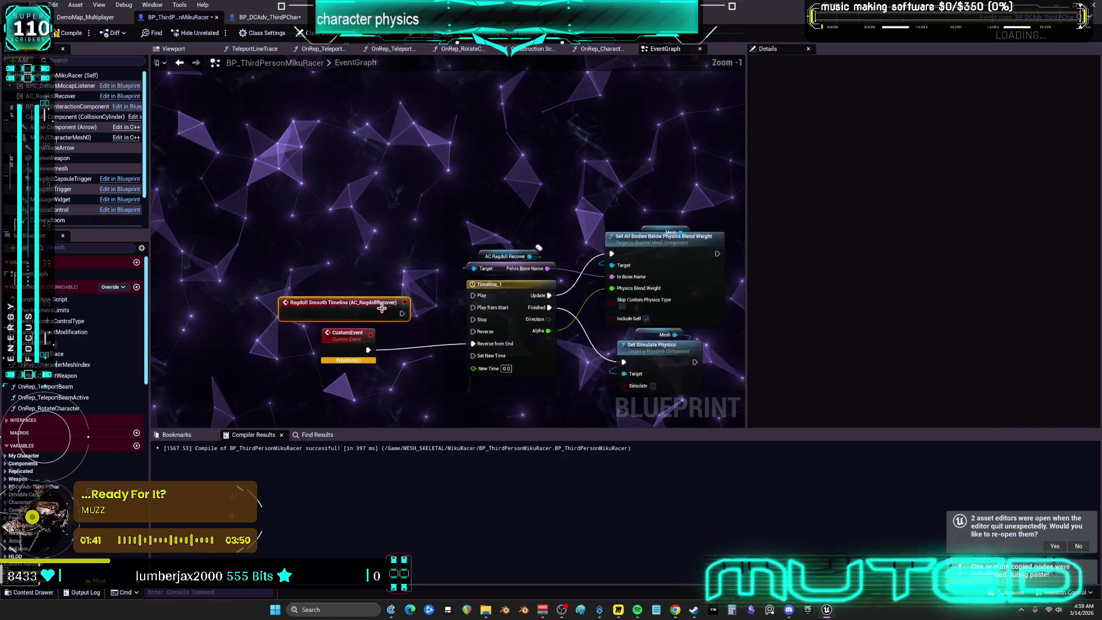
{"action": "left_click", "coordinate": [343, 338]}
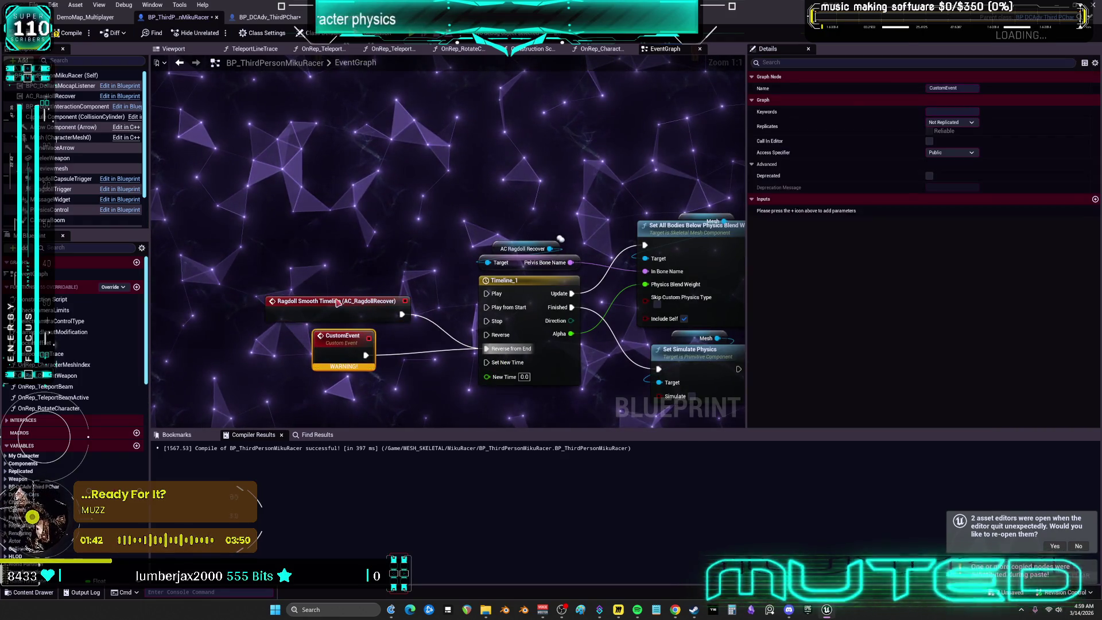
{"action": "key", "text": "Delete"}
{"action": "left_click_drag", "start_coordinate": [345, 301], "coordinate": [372, 335]}
{"action": "left_click", "coordinate": [57, 33]}
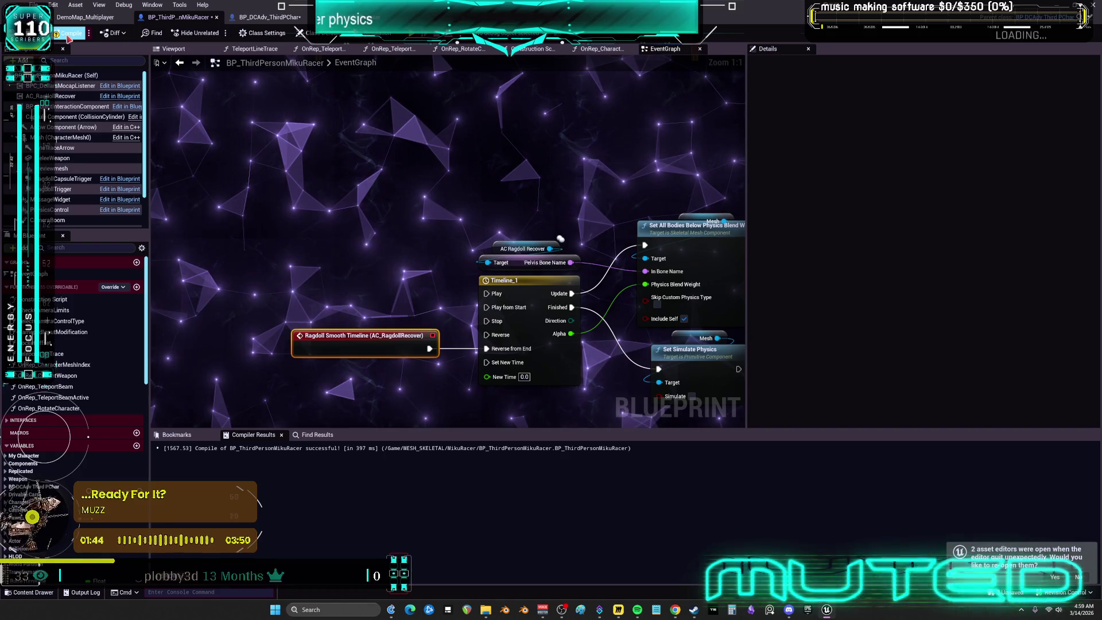
Find the Mesh component's Anim Class asset in the MESH_SKELETAL/MikuRacer folder
{"action": "left_click", "coordinate": [522, 248]}
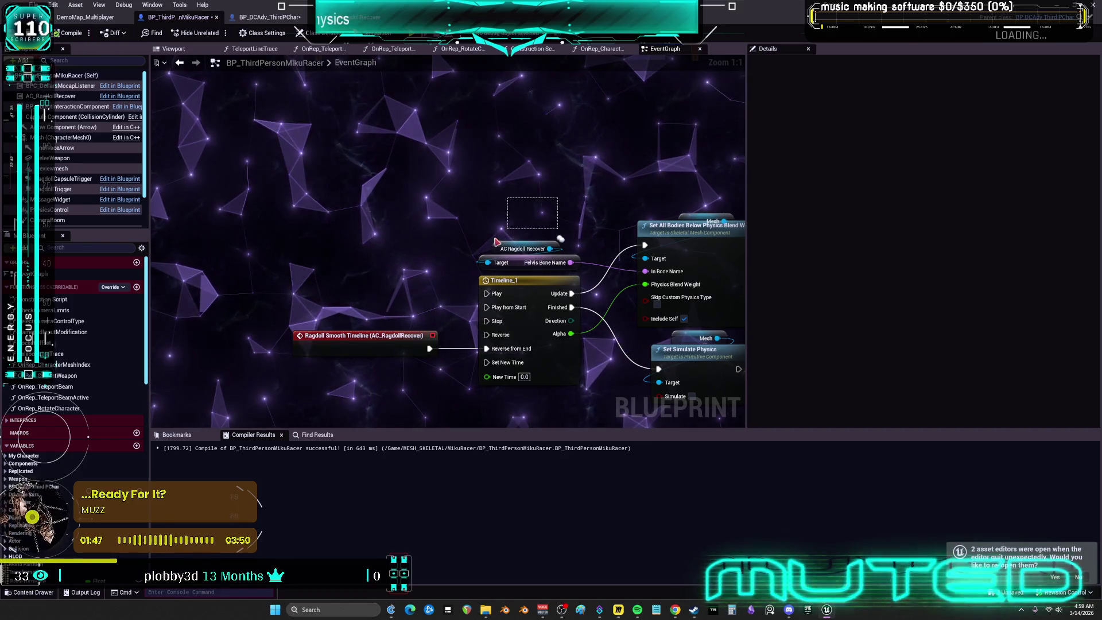
{"action": "mouse_move", "coordinate": [693, 214]}
{"action": "left_mouse_down"}
{"action": "mouse_move", "coordinate": [419, 202]}
{"action": "mouse_move", "coordinate": [386, 188]}
{"action": "left_mouse_up"}
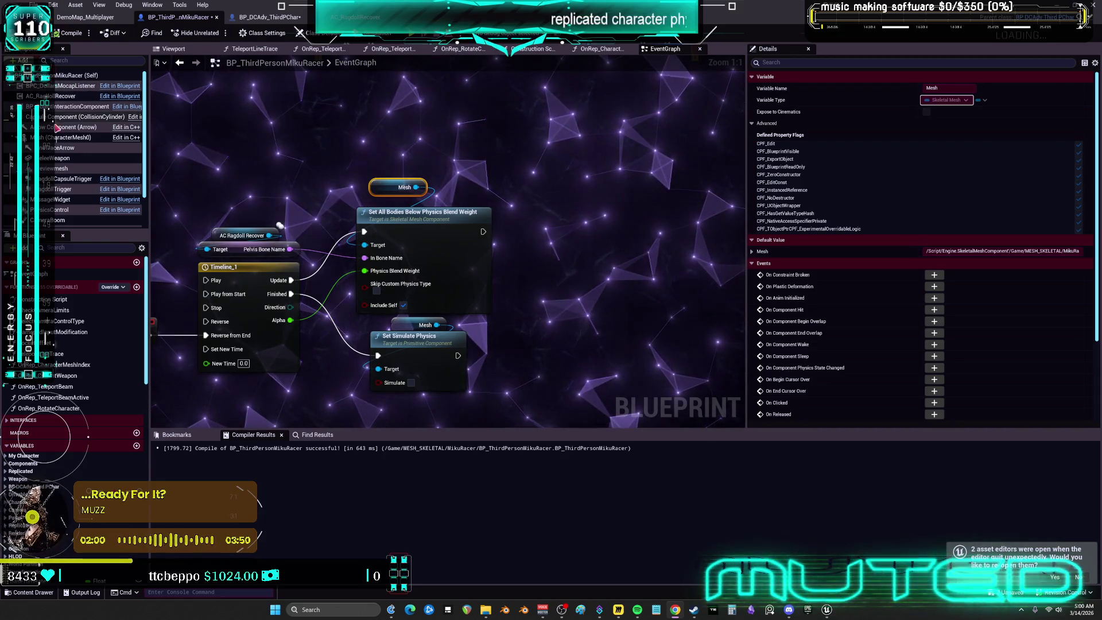
{"action": "left_click", "coordinate": [60, 138]}
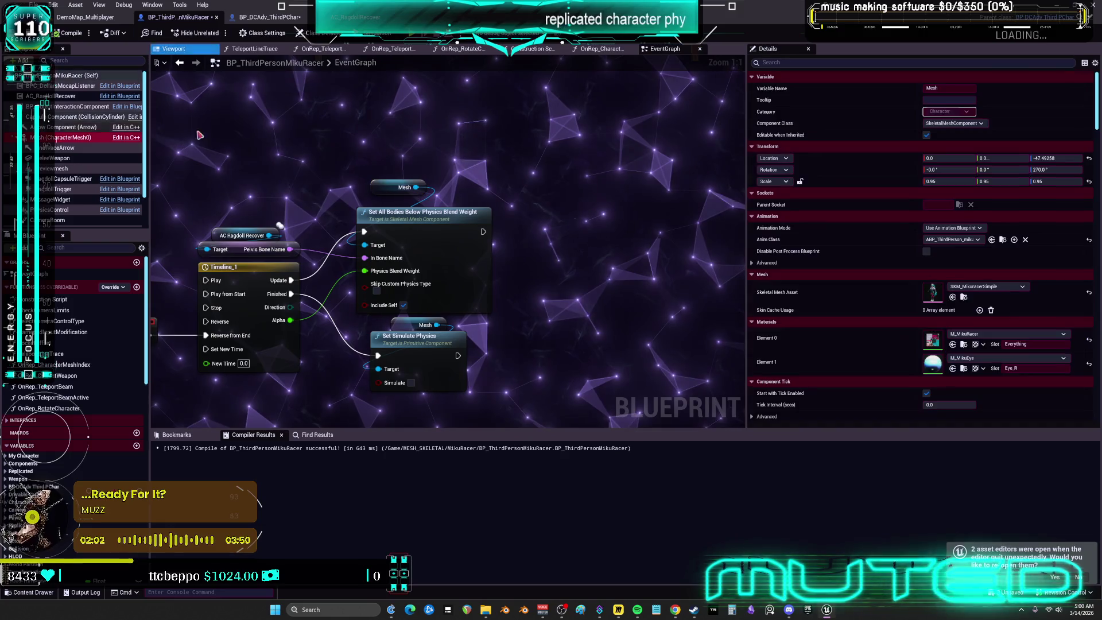
{"action": "left_click", "coordinate": [1003, 240]}
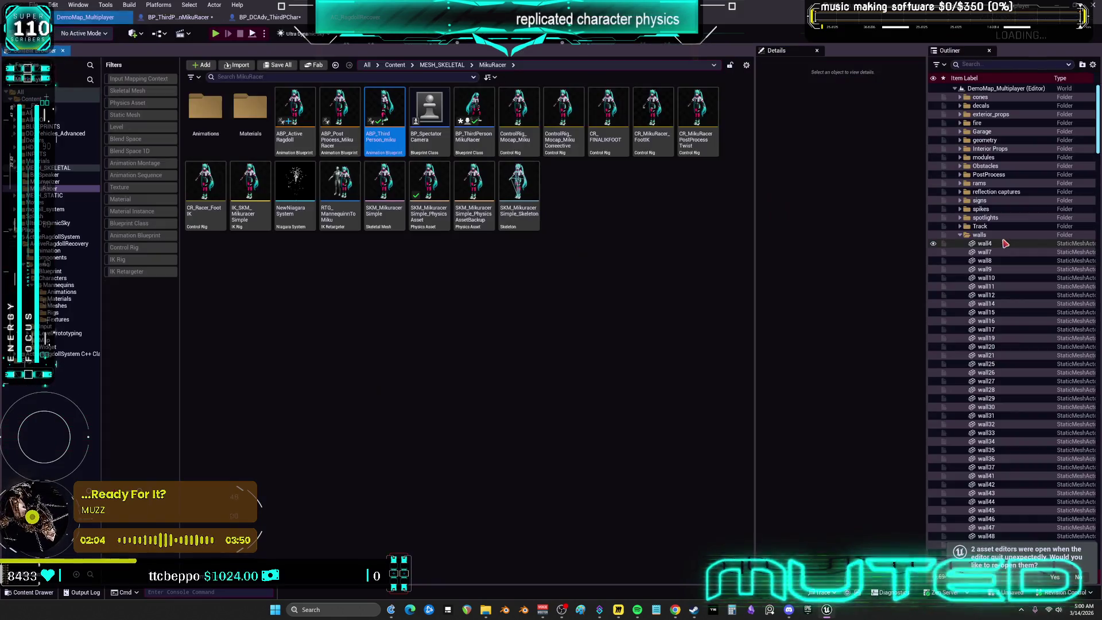
Open ABP_ThirdPerson_miku, then its linked ABP_ActiveRagdoll graph, and select the Active Ragdoll node
{"action": "double_click", "coordinate": [380, 118]}
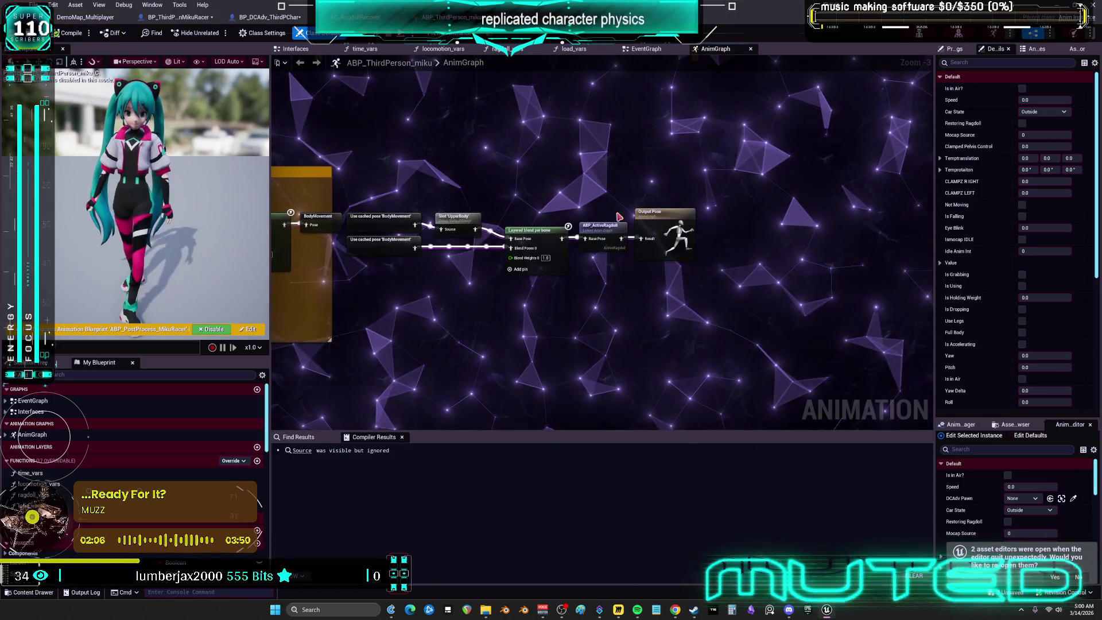
{"action": "left_click", "coordinate": [605, 227]}
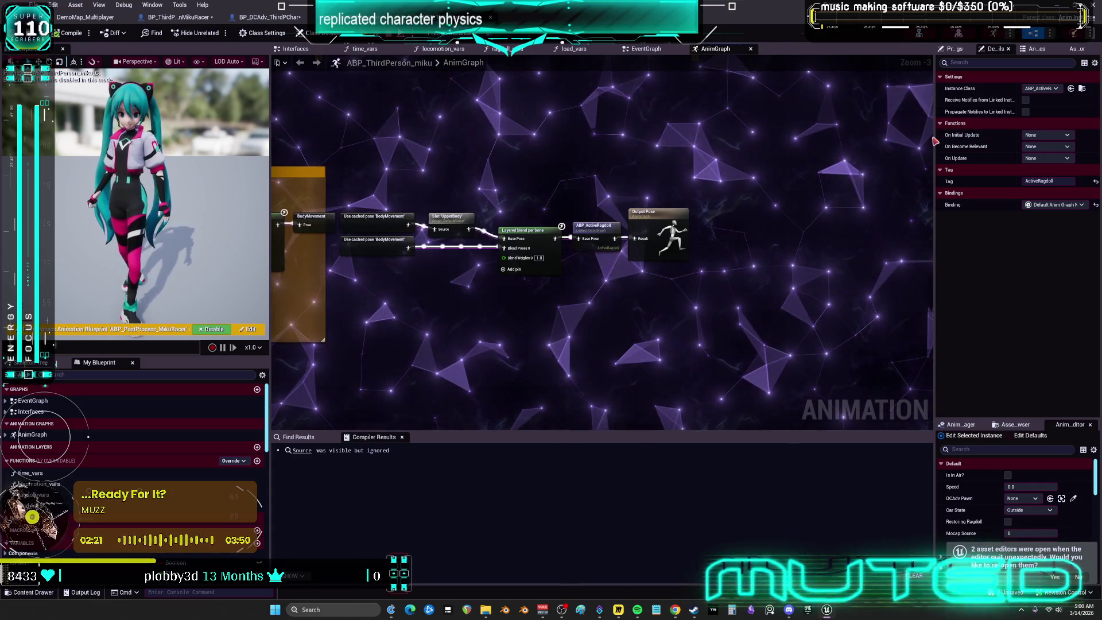
{"action": "left_click_drag", "start_coordinate": [935, 229], "coordinate": [711, 230]}
{"action": "left_click", "coordinate": [581, 195]}
{"action": "left_click", "coordinate": [592, 229]}
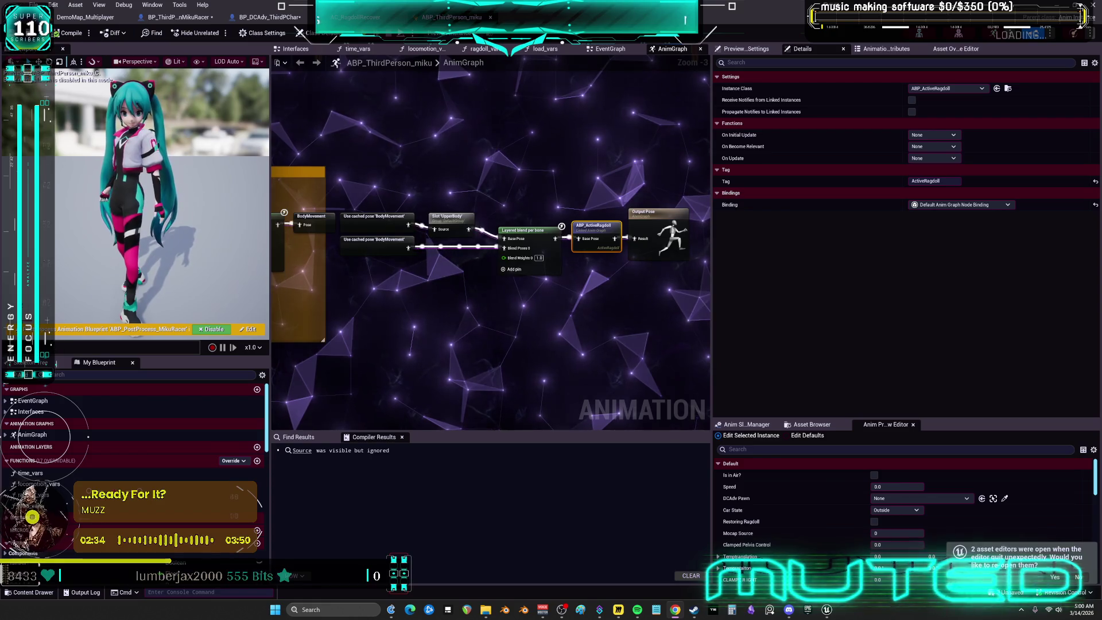
{"action": "double_click", "coordinate": [598, 230]}
{"action": "left_click", "coordinate": [384, 227]}
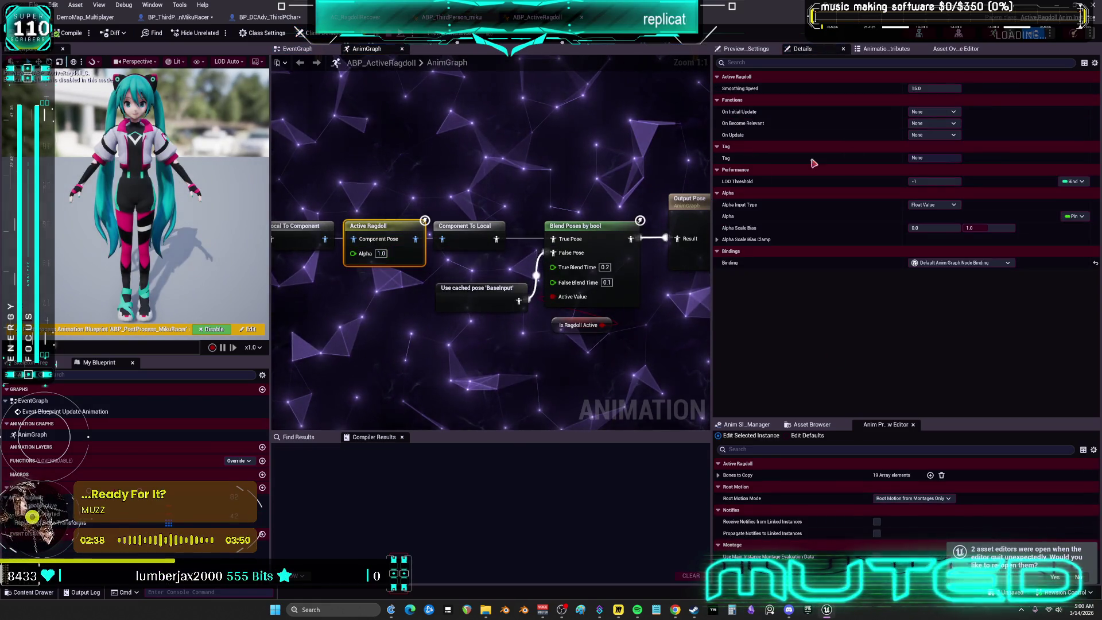
Keep the Active Ragdoll Smoothing Speed at 15.0 and go back to BP_ThirdPersonMikuRacer
{"action": "left_click", "coordinate": [937, 89]}
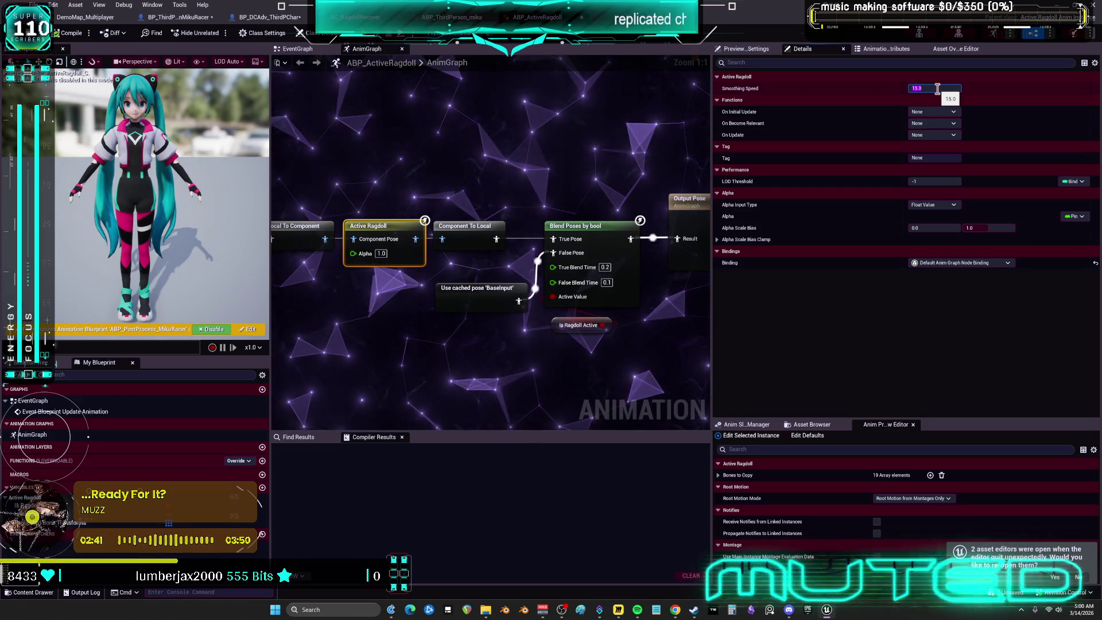
{"action": "key", "text": "Return"}
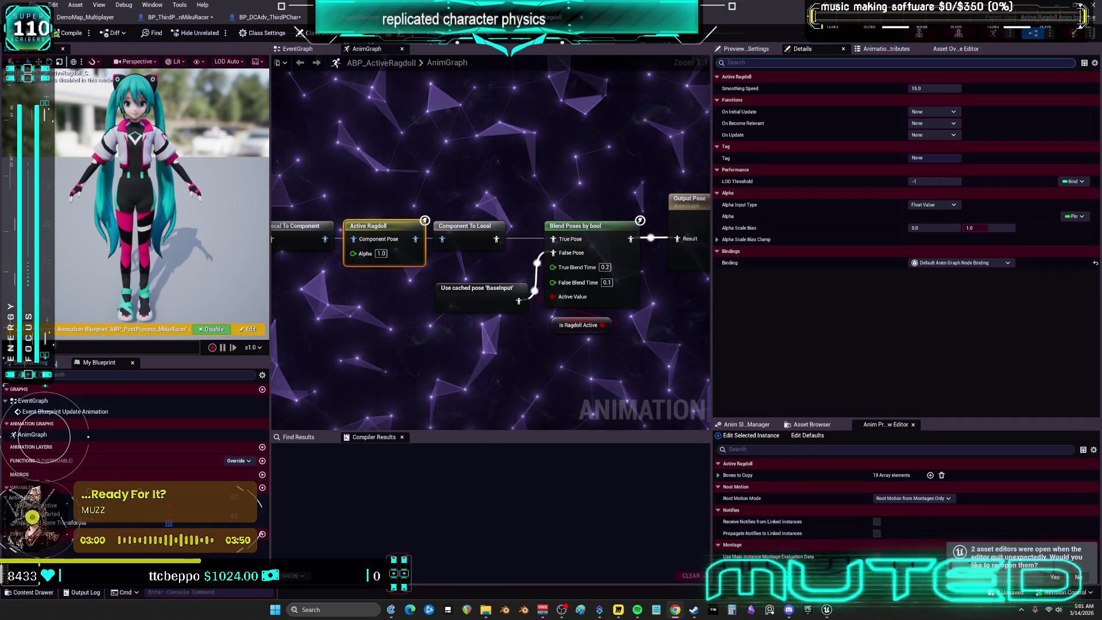
{"action": "left_click", "coordinate": [175, 18]}
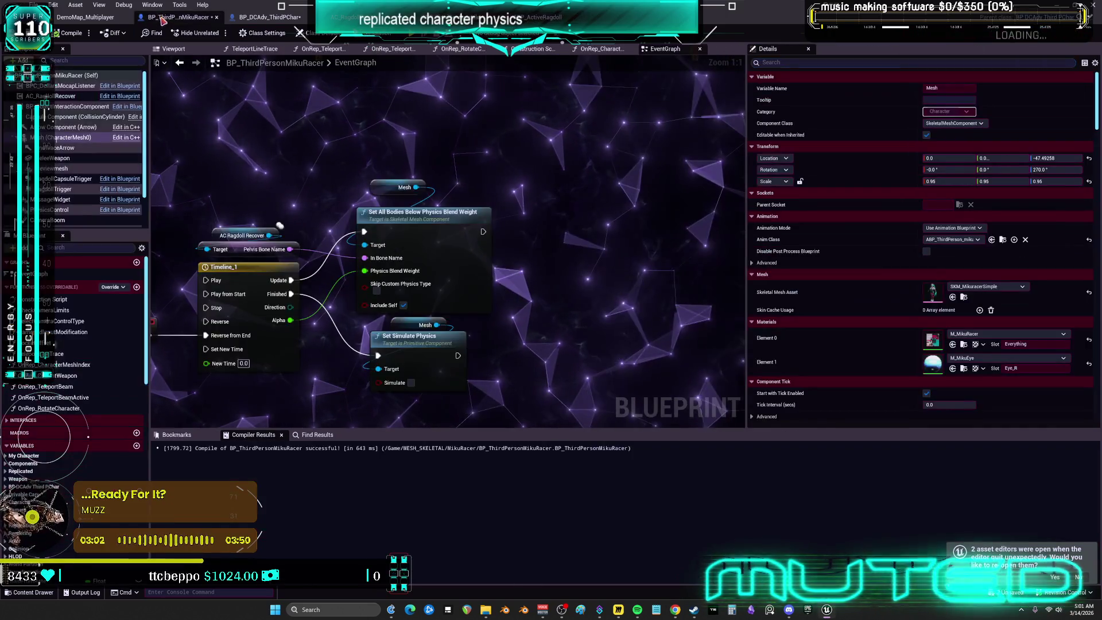
Set the AC_RagdollRecover component's Root Bone Name to 'Root' and compile
{"action": "left_click", "coordinate": [58, 96]}
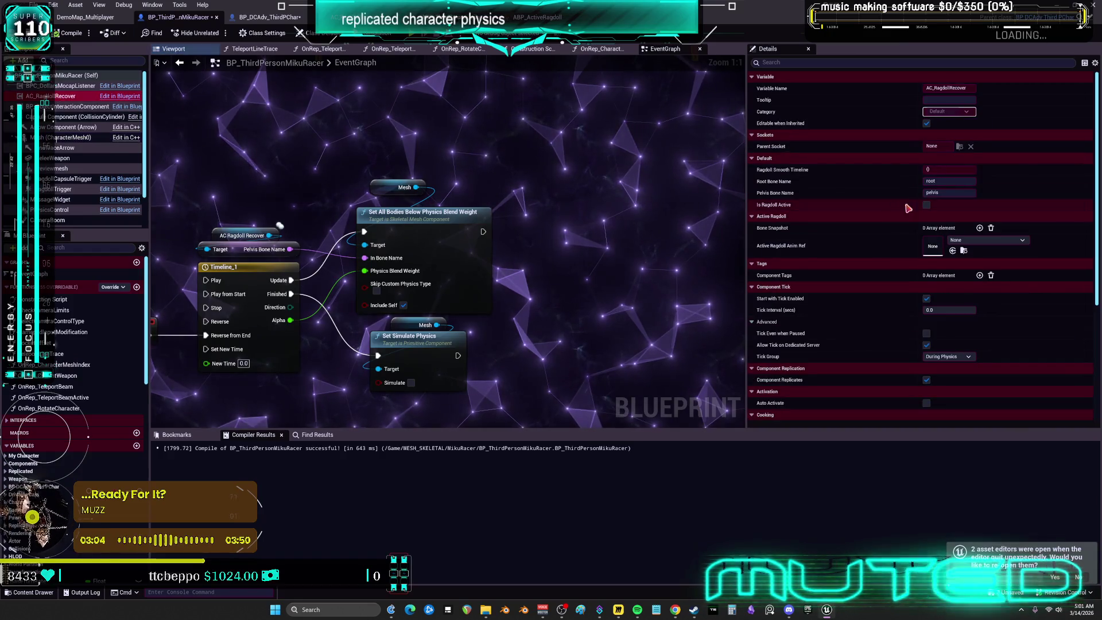
{"action": "left_click", "coordinate": [948, 181]}
{"action": "type", "text": "Root"}
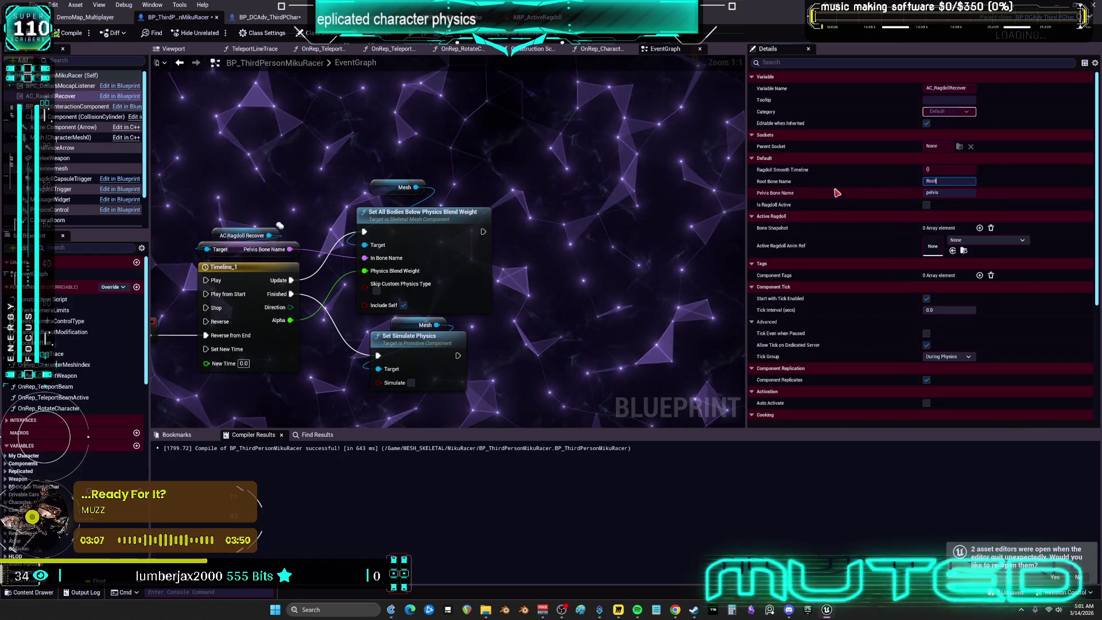
{"action": "left_click", "coordinate": [82, 39]}
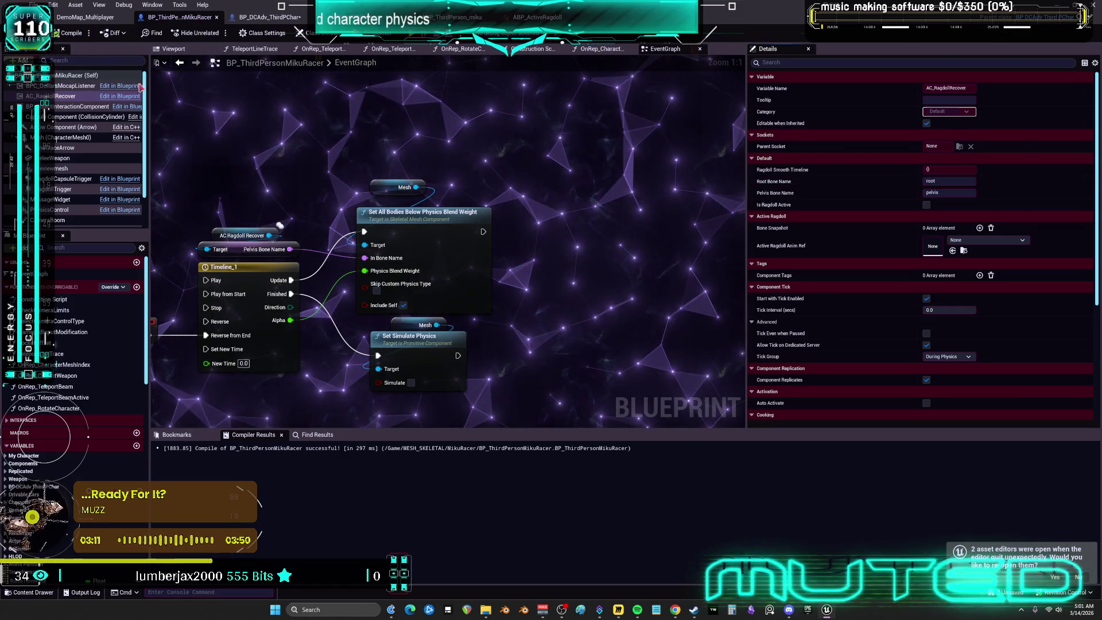
Recompile BP_ThirdPersonMikuRacer, save all with Ctrl+S, and switch to BP_DCAdv_ThirdPChar
{"action": "left_click", "coordinate": [947, 181]}
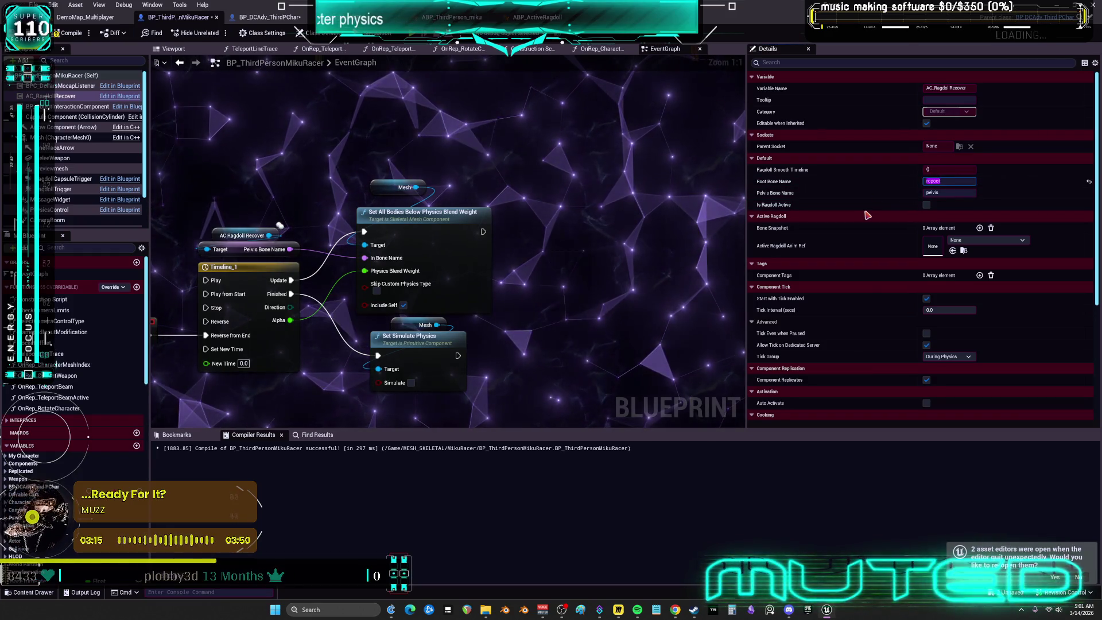
{"action": "left_click", "coordinate": [79, 35]}
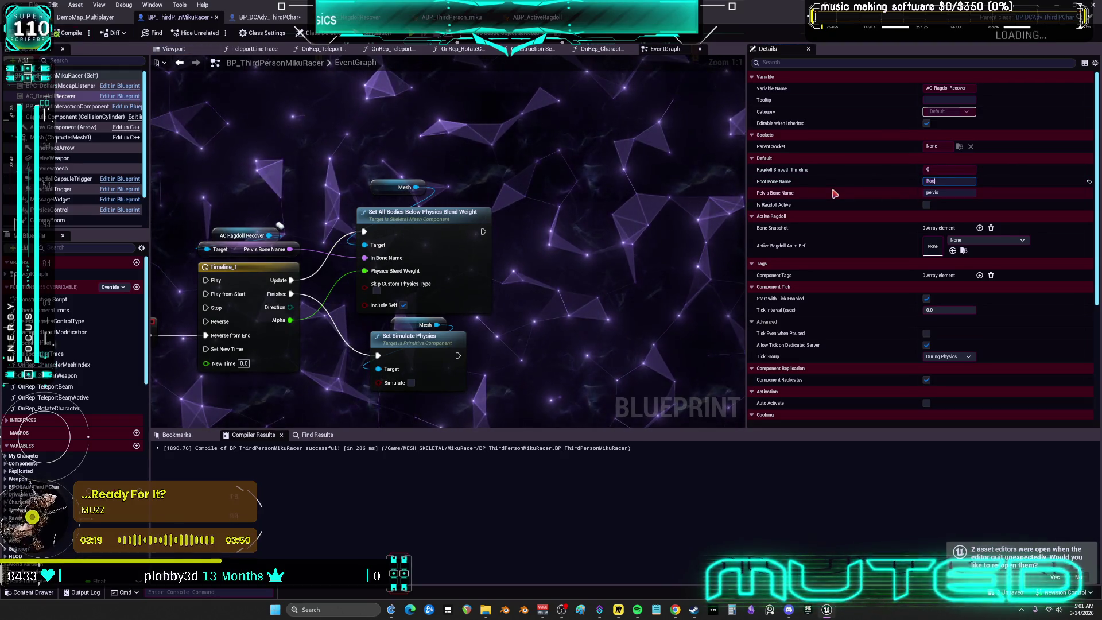
{"action": "left_click", "coordinate": [74, 35]}
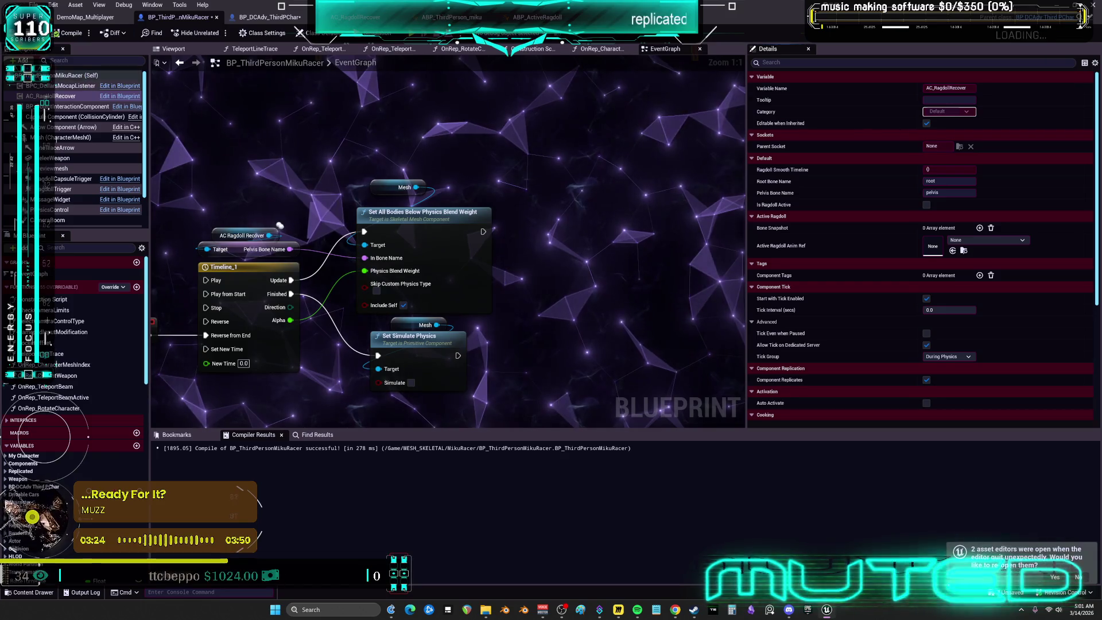
{"action": "key", "text": "ctrl+s"}
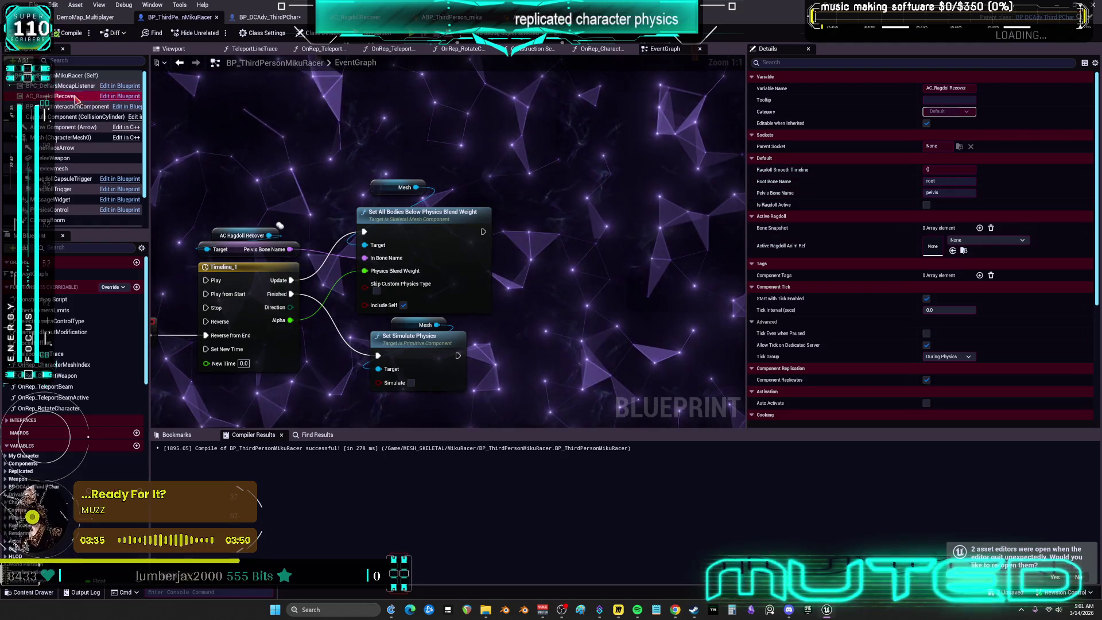
{"action": "key", "text": "ctrl+Tab"}
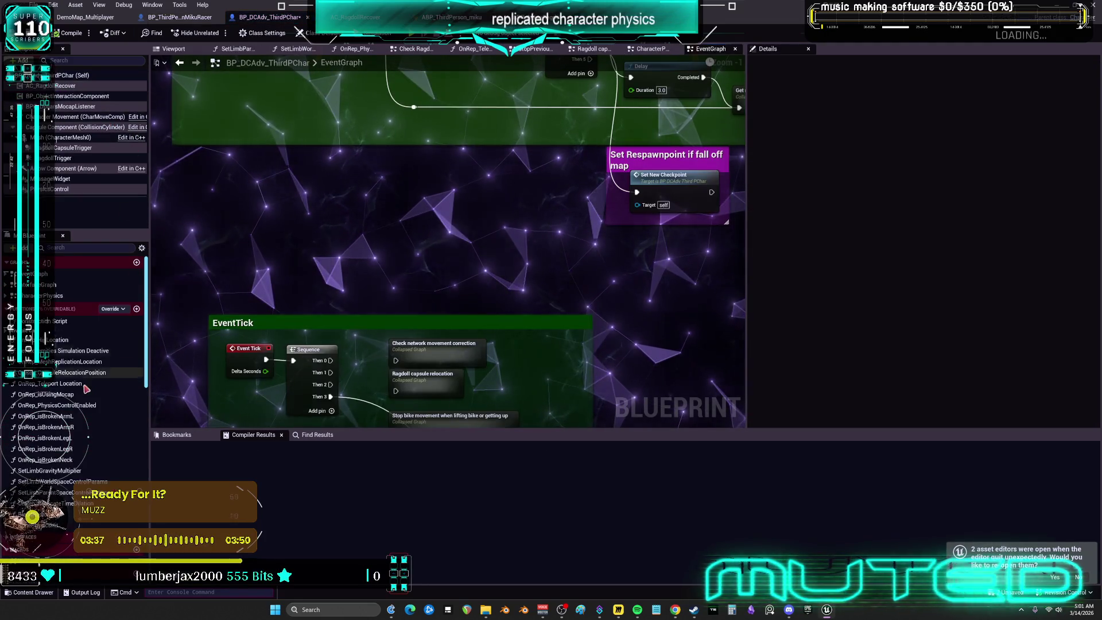
Inspect the BoneName and In Bone Name variables' values
{"action": "scroll", "coordinate": [63, 410], "scroll_direction": "down", "scroll_amount": 5}
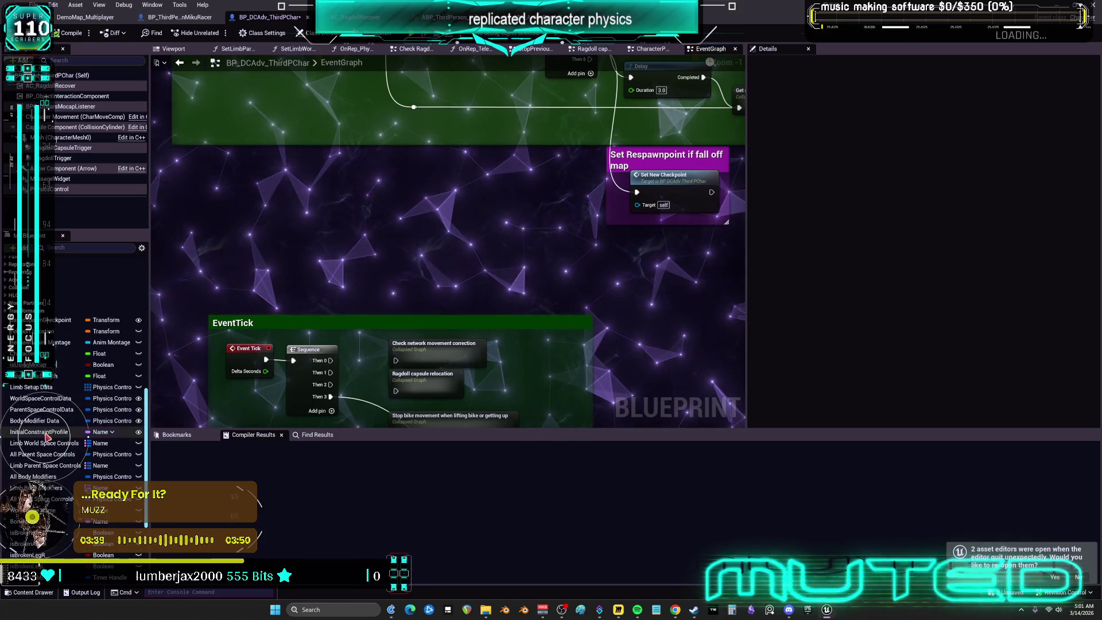
{"action": "left_click", "coordinate": [35, 521]}
{"action": "scroll", "coordinate": [35, 521], "scroll_direction": "down", "scroll_amount": 4}
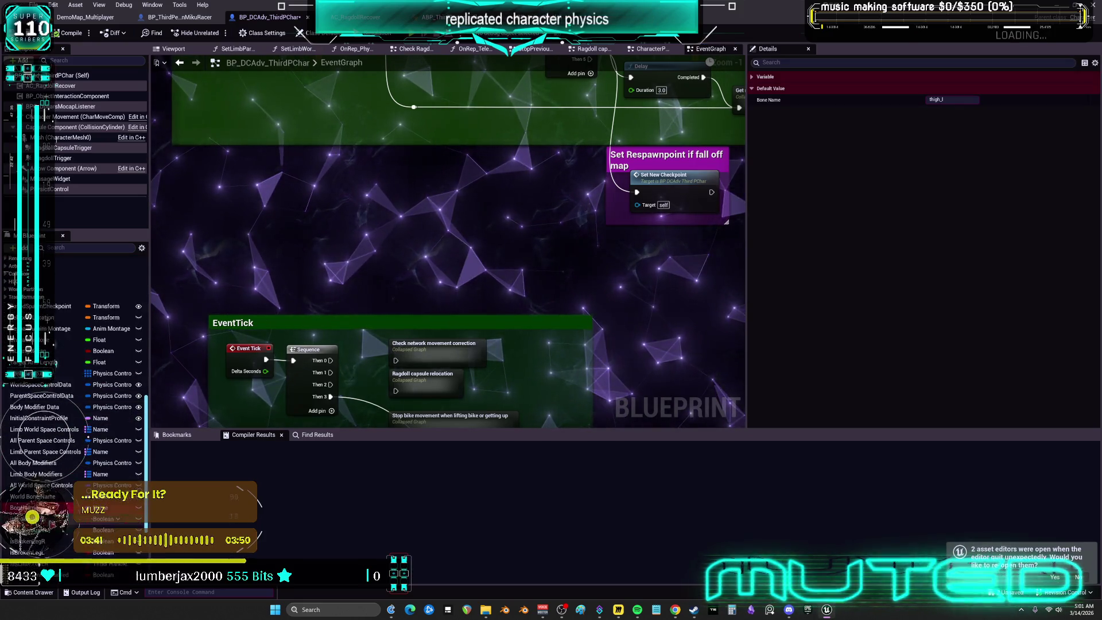
{"action": "left_click", "coordinate": [34, 515]}
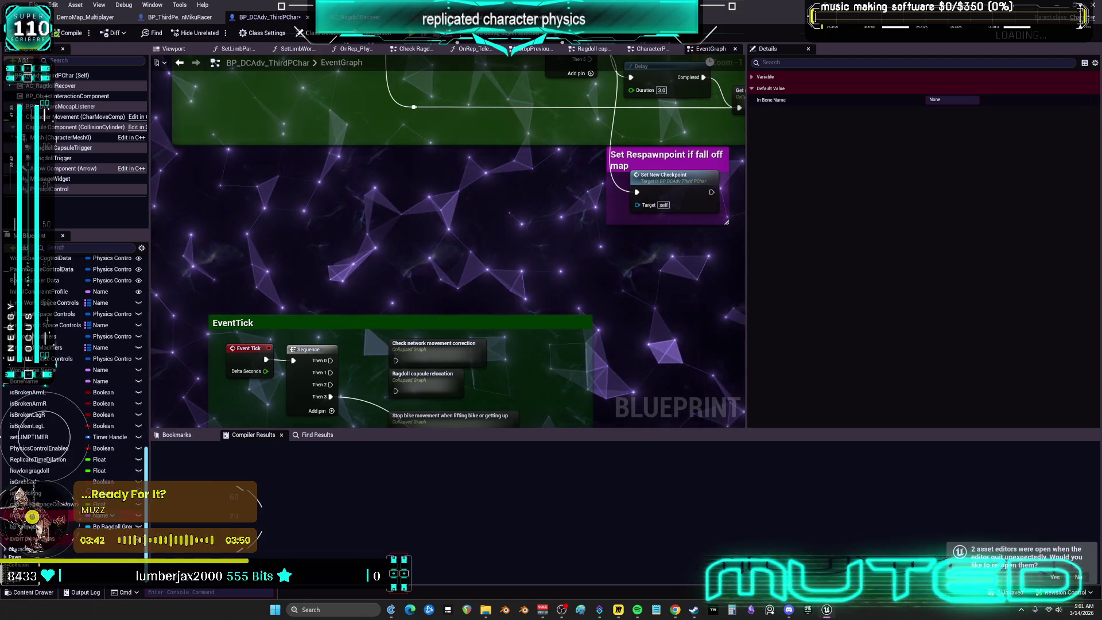
{"action": "scroll", "coordinate": [476, 257], "scroll_direction": "down", "scroll_amount": 4}
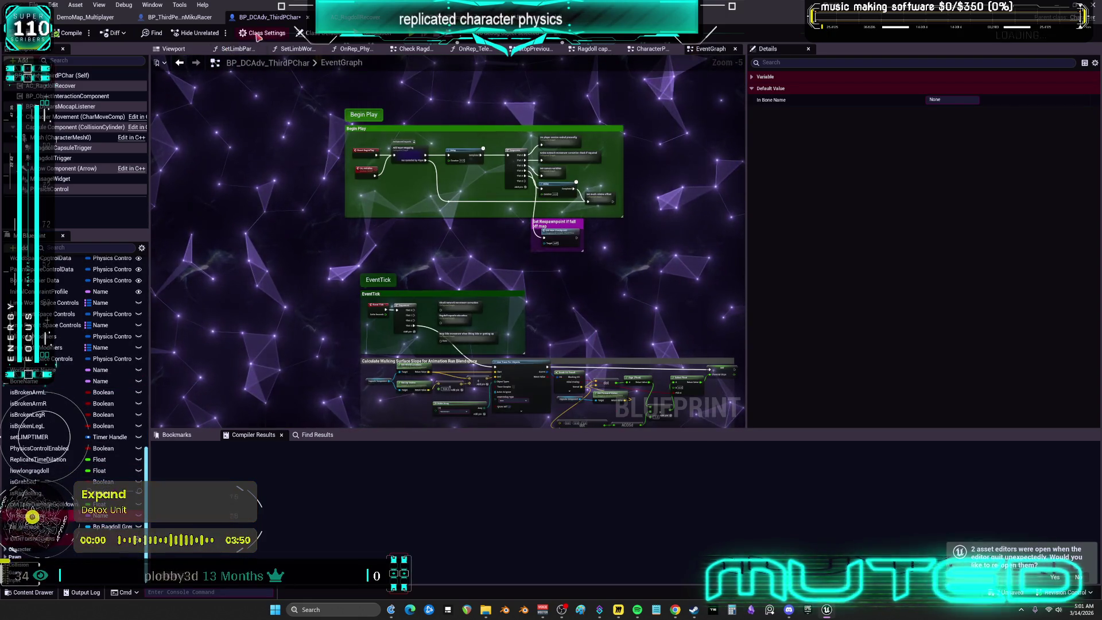
Open AC_RagdollRecover for editing from BP_DCAdv_ThirdPChar's Components list
{"action": "left_click", "coordinate": [193, 18]}
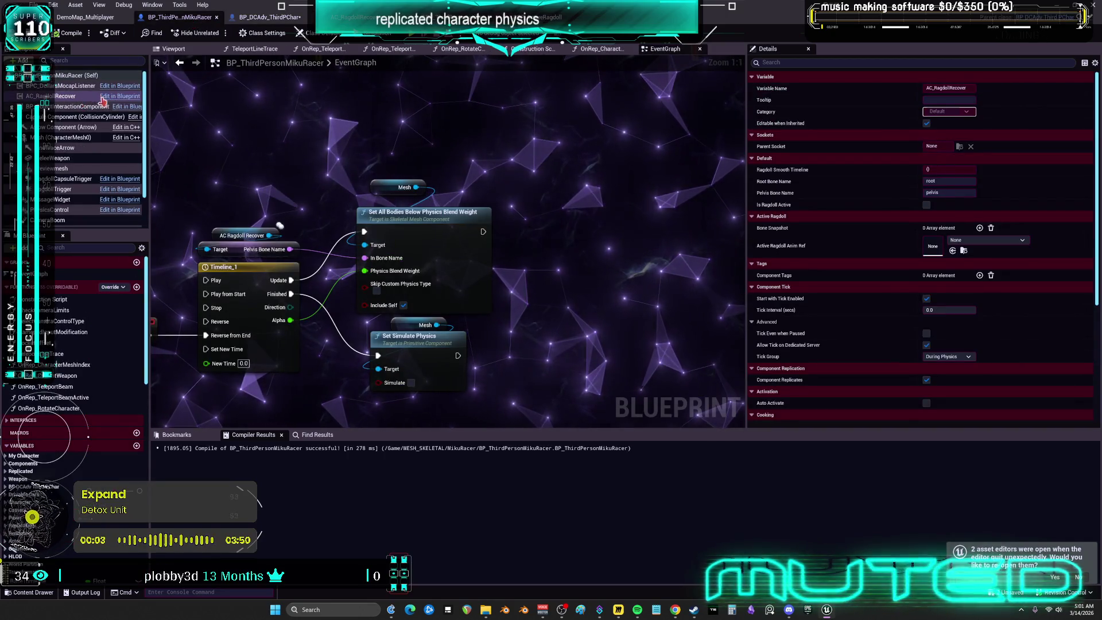
{"action": "key", "text": "ctrl+Tab"}
{"action": "left_click", "coordinate": [108, 98]}
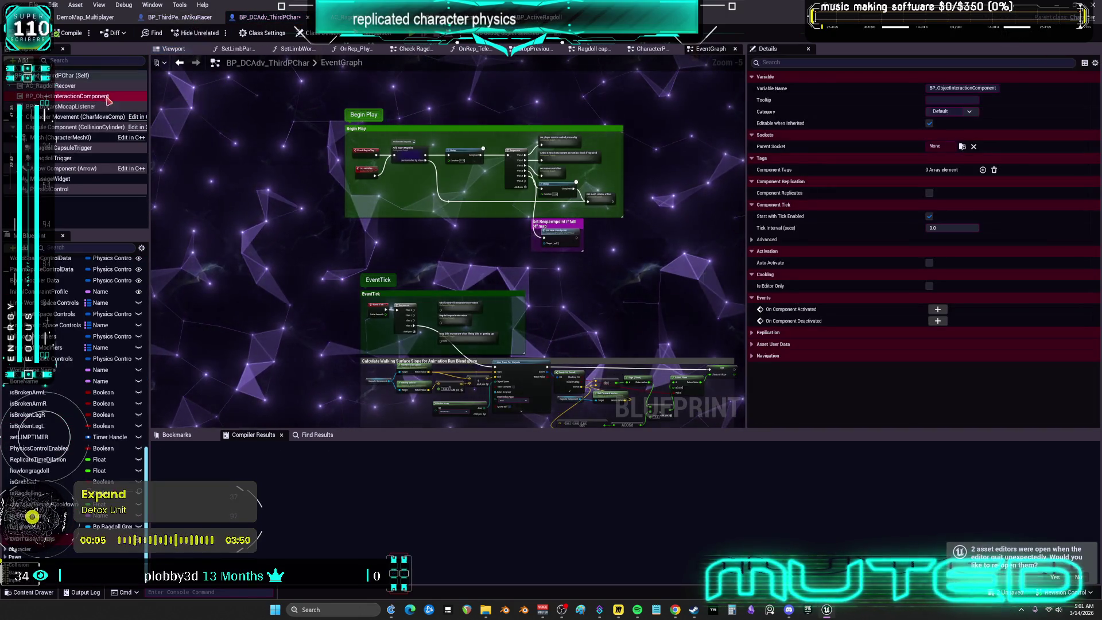
{"action": "left_click", "coordinate": [92, 87]}
{"action": "right_click", "coordinate": [93, 91]}
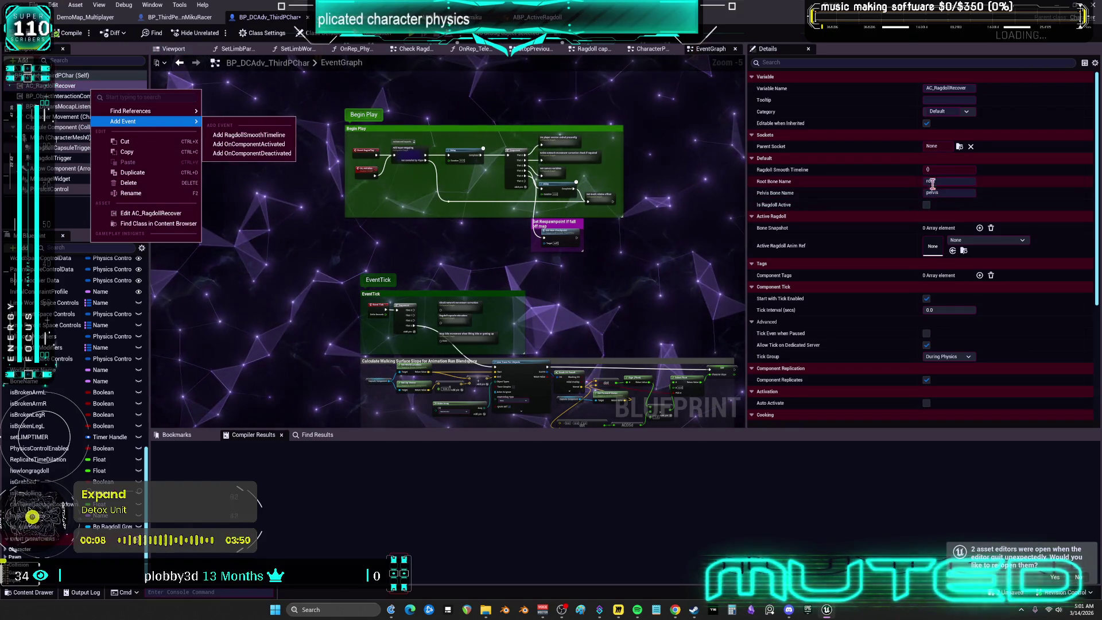
{"action": "left_click", "coordinate": [174, 212]}
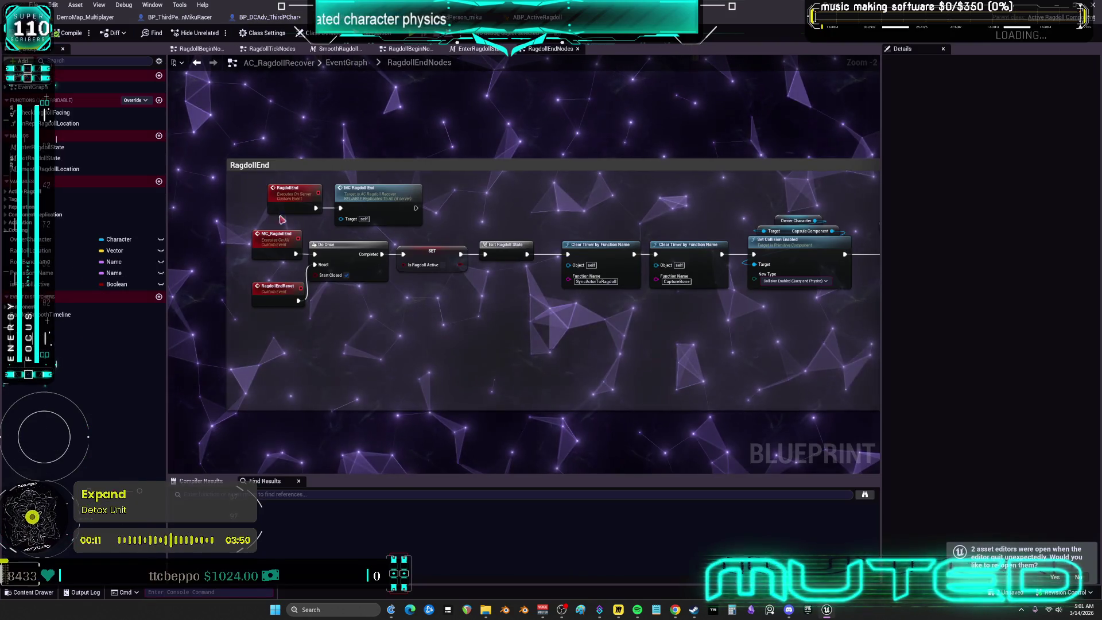
Change the RootBoneName default from 'root' to 'Root', then select AC_RagdollRecover in BP_ThirdPersonMikuRacer
{"action": "left_click", "coordinate": [80, 273]}
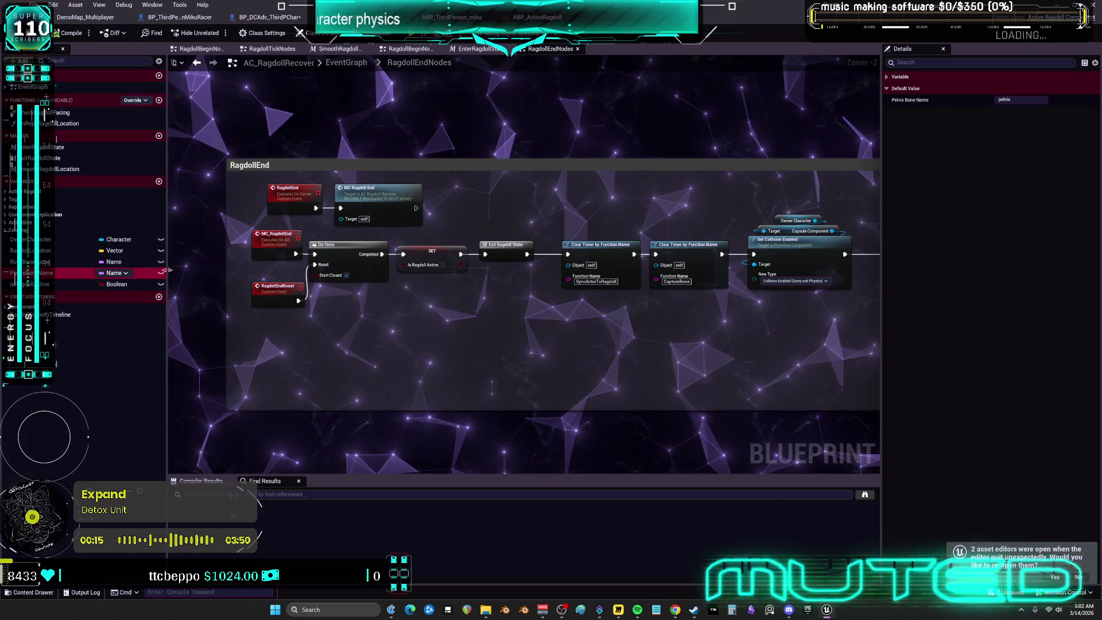
{"action": "left_click", "coordinate": [887, 79]}
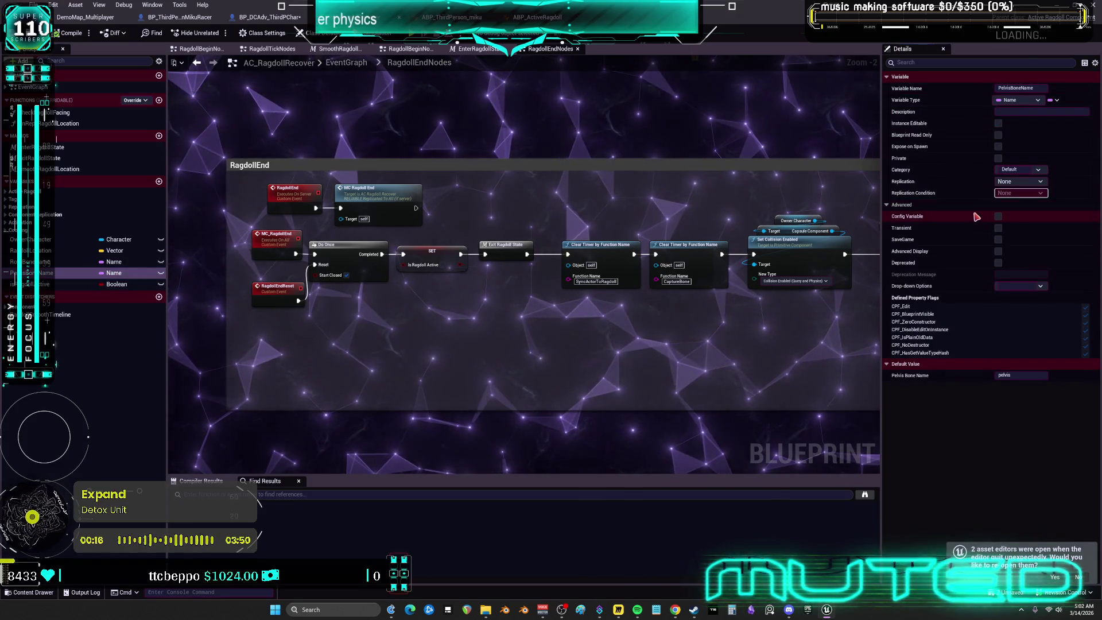
{"action": "left_click", "coordinate": [81, 262]}
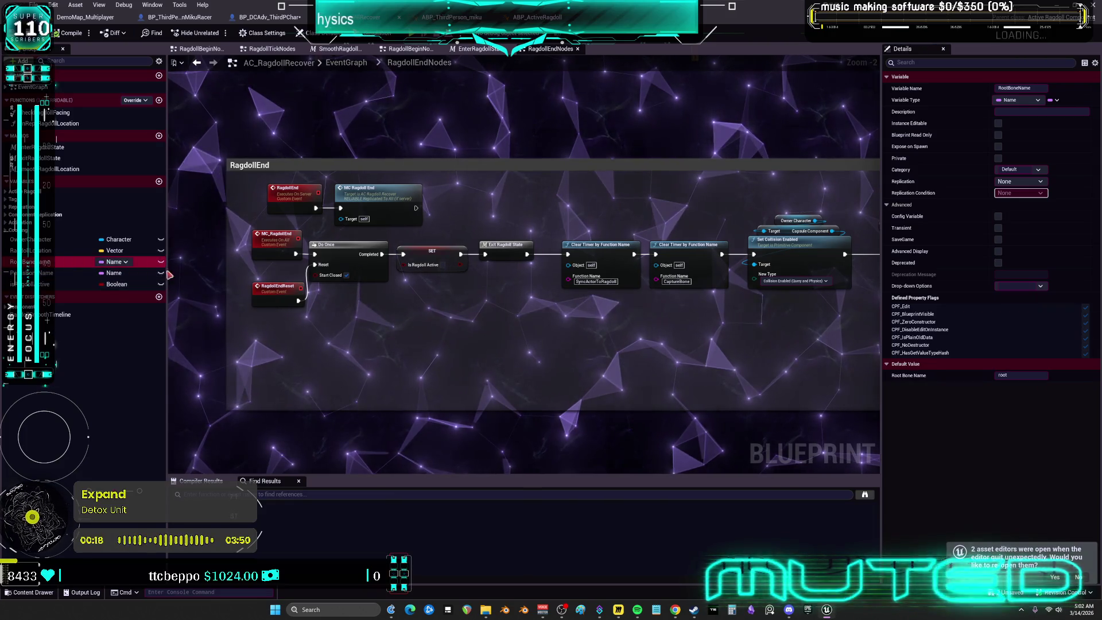
{"action": "left_click", "coordinate": [999, 376]}
{"action": "key", "text": "BackSpace"}
{"action": "type", "text": "R"}
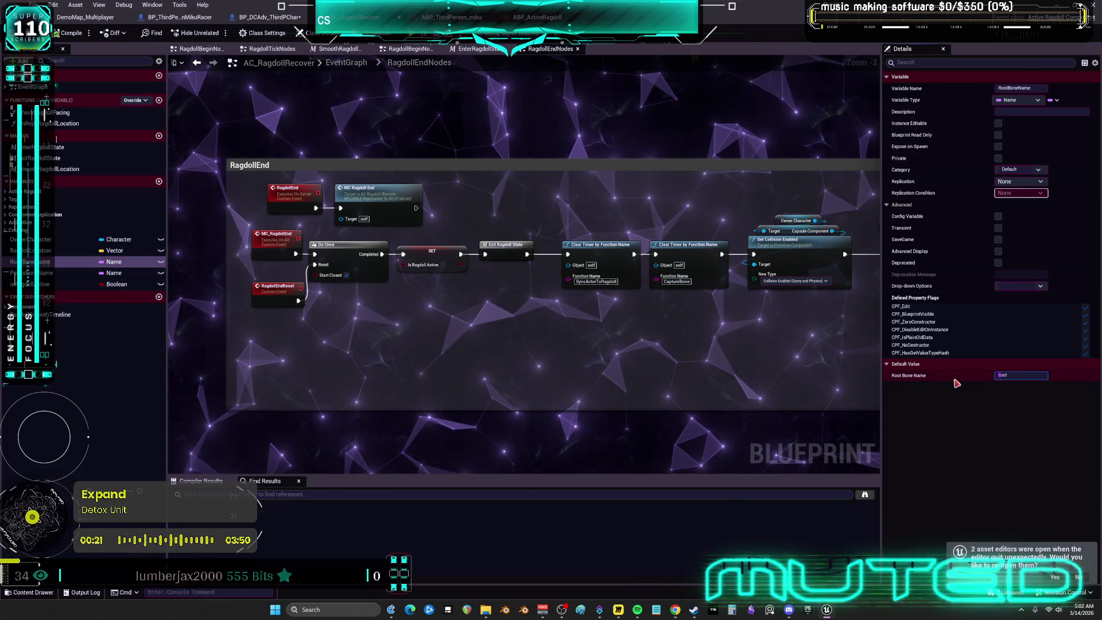
{"action": "left_click", "coordinate": [685, 382]}
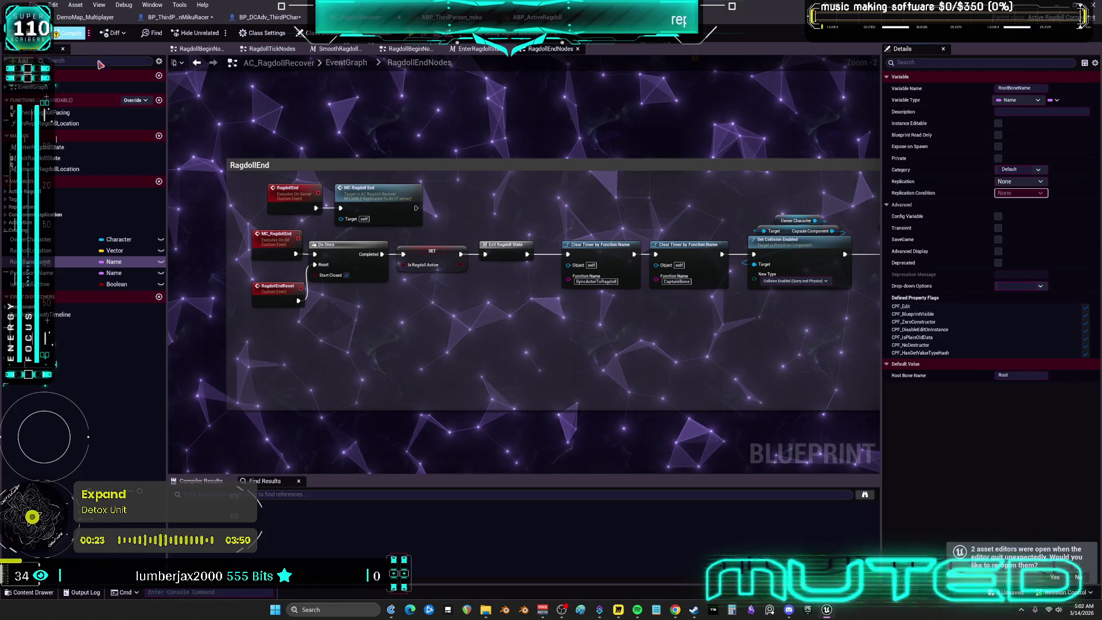
{"action": "left_click", "coordinate": [173, 16]}
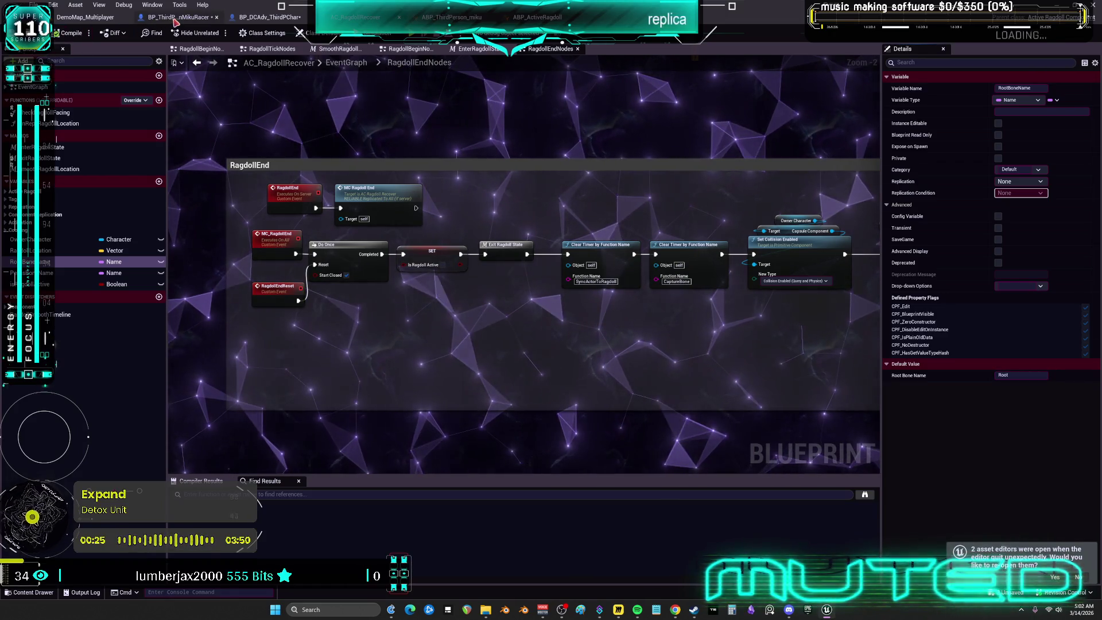
{"action": "left_click", "coordinate": [63, 96]}
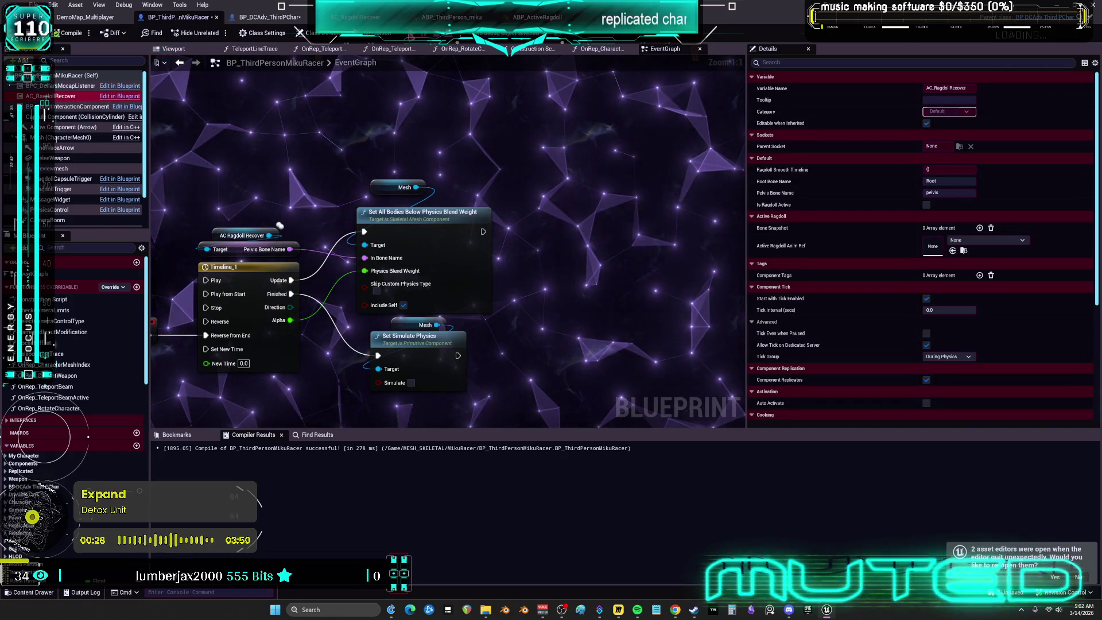
Test the ragdoll in a two-player Listen Server preview, then stop it
{"action": "left_click", "coordinate": [539, 181]}
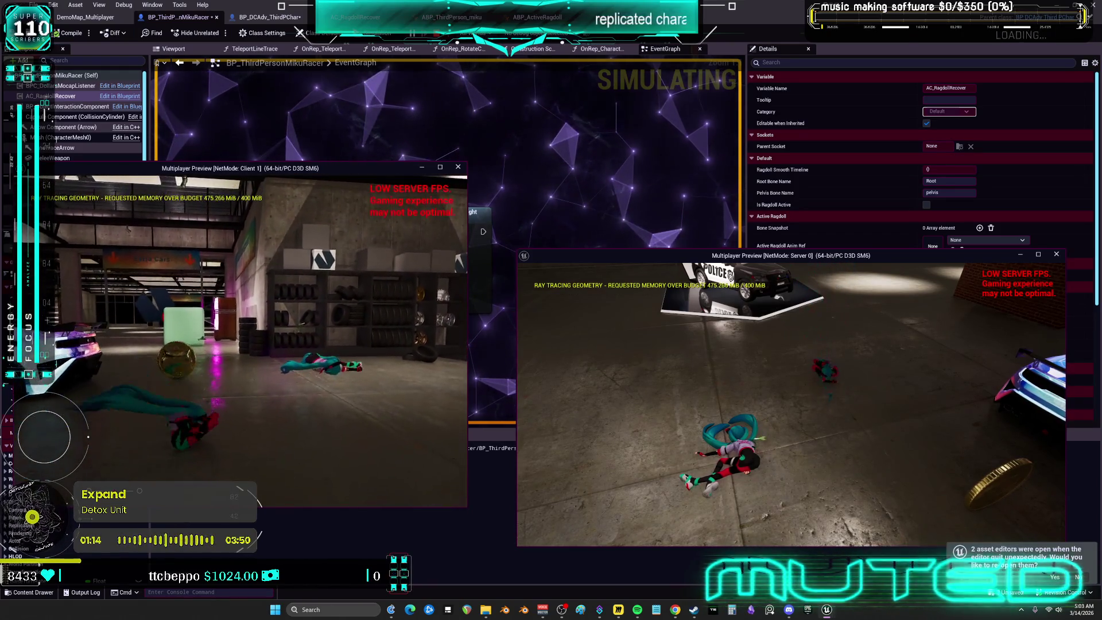
{"action": "key", "text": "Escape"}
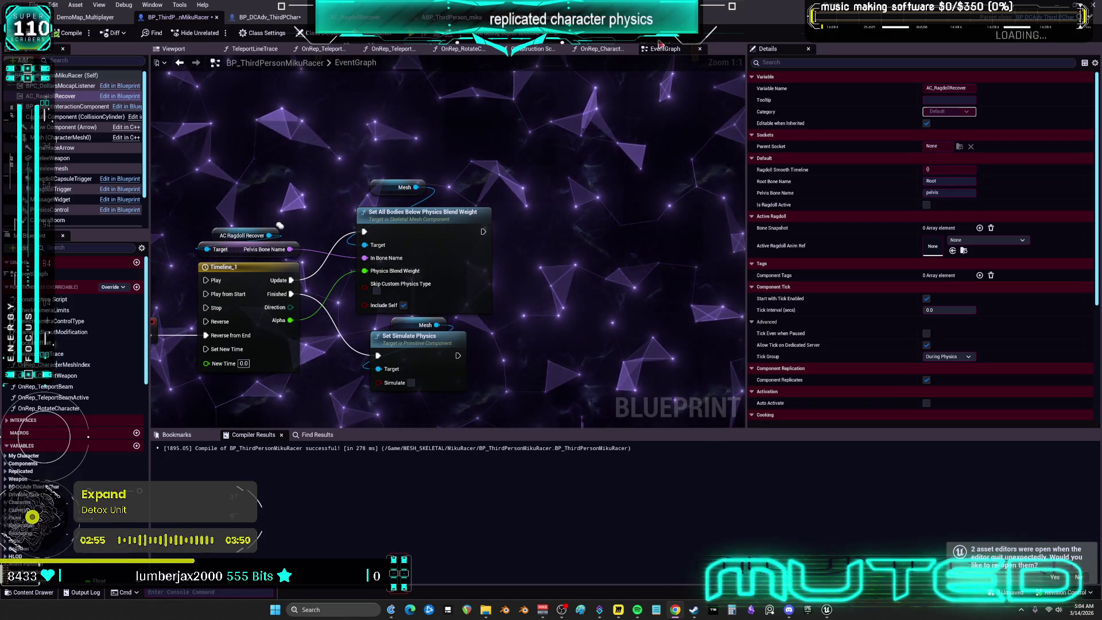
Flip to BP_DCAdv_ThirdPChar and back to BP_ThirdPersonMikuRacer's event graph
{"action": "left_click", "coordinate": [269, 17]}
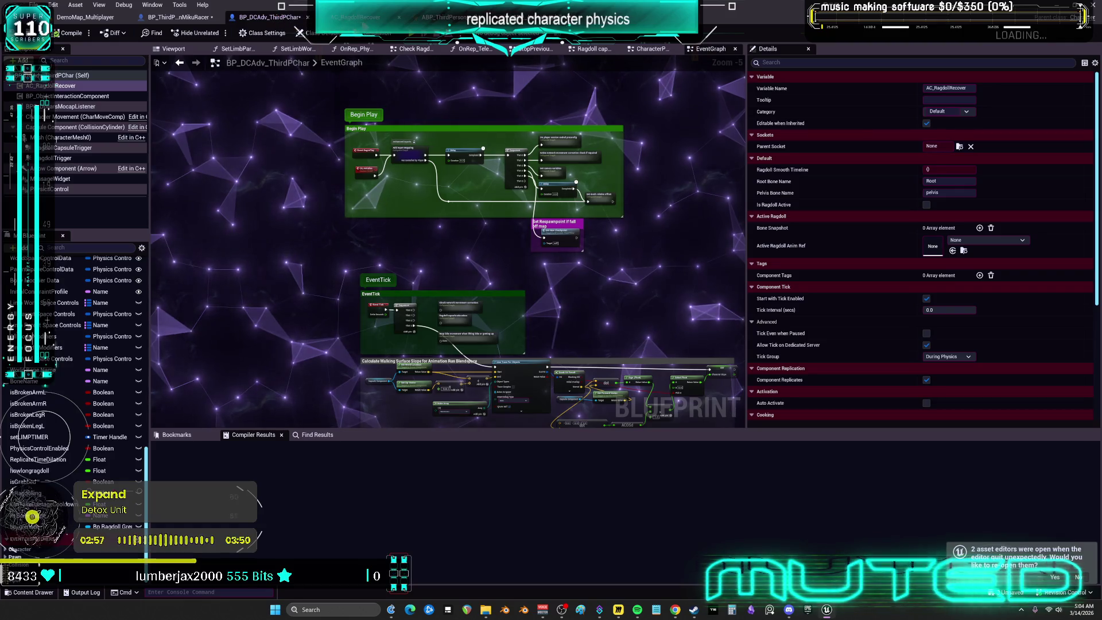
{"action": "key", "text": "ctrl+Tab"}
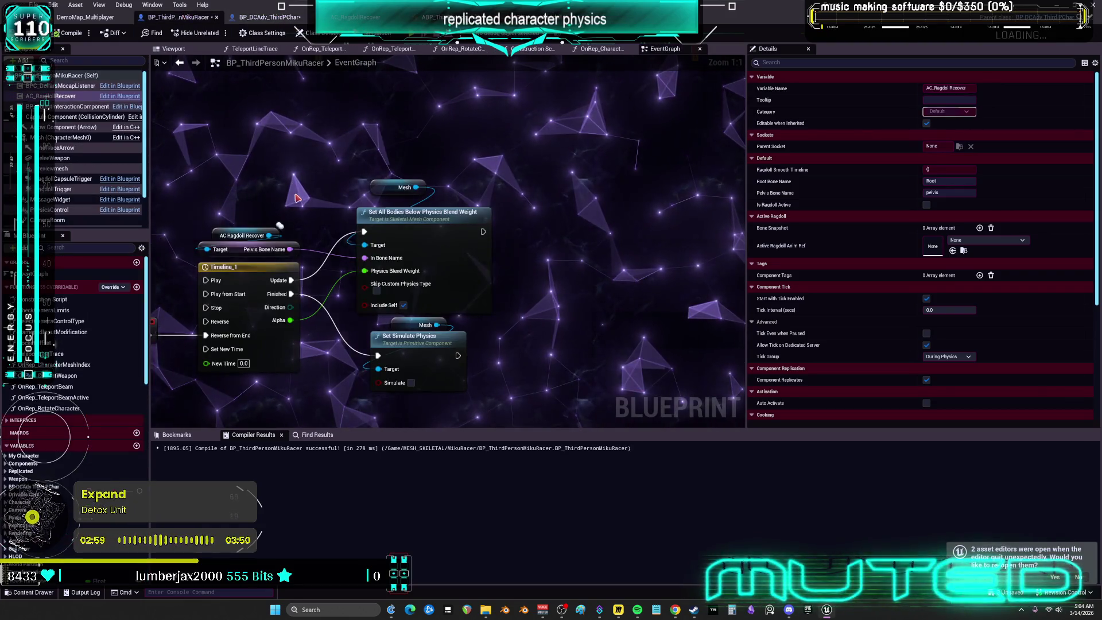
Return to BP_ThirdPersonMikuRacer's graph and bring the IA_Press6 input event nodes into view
{"action": "key", "text": "ctrl+Tab"}
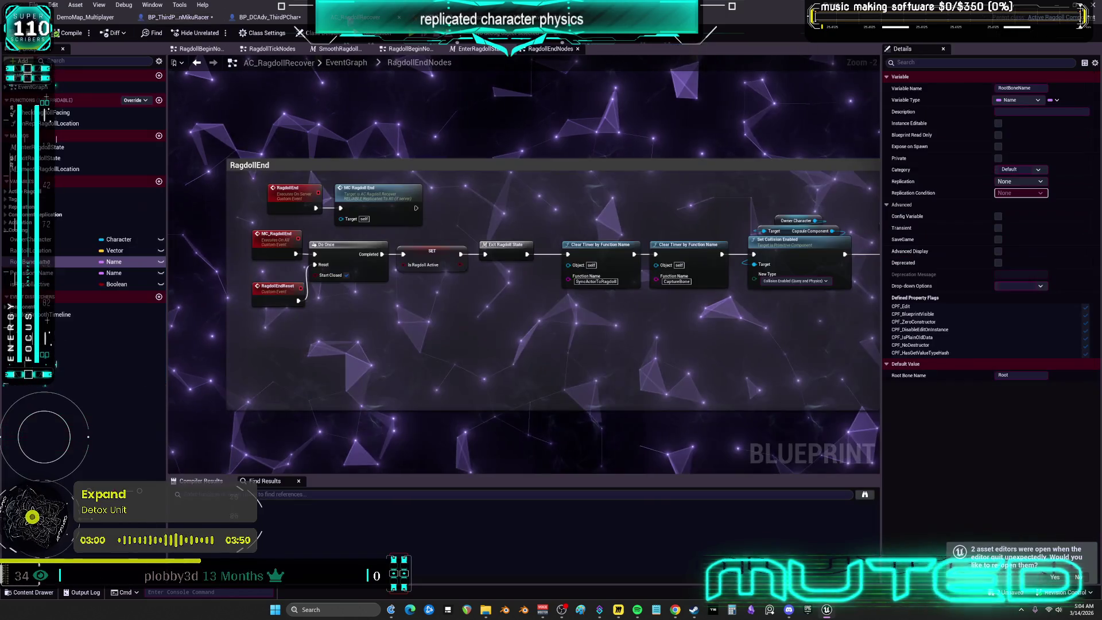
{"action": "key", "text": "ctrl+Tab"}
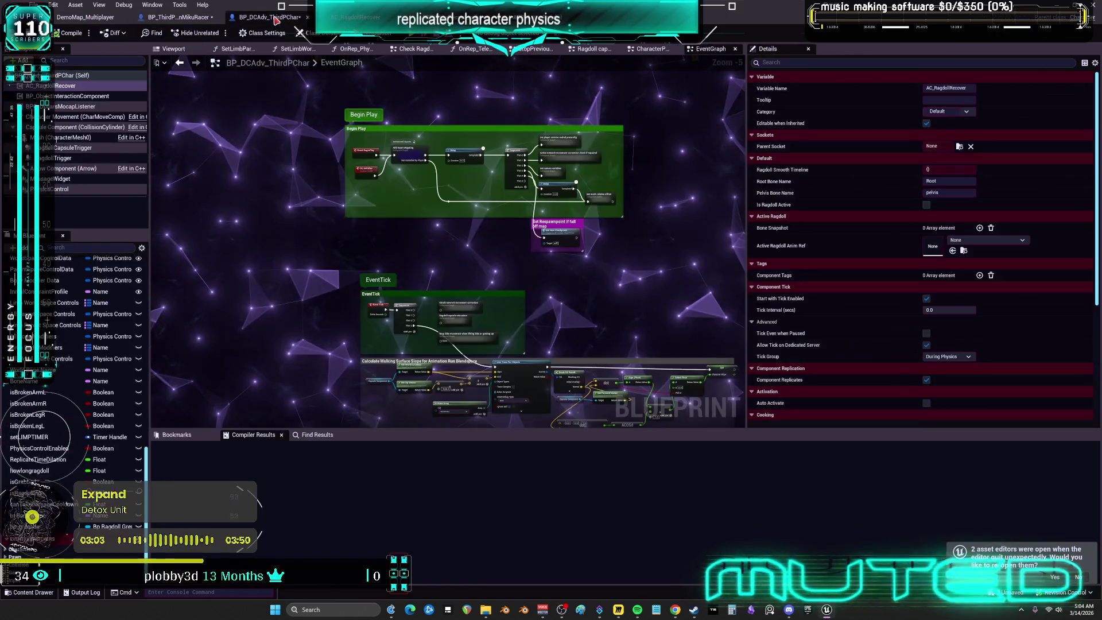
{"action": "left_click_drag", "start_coordinate": [339, 197], "coordinate": [358, 164]}
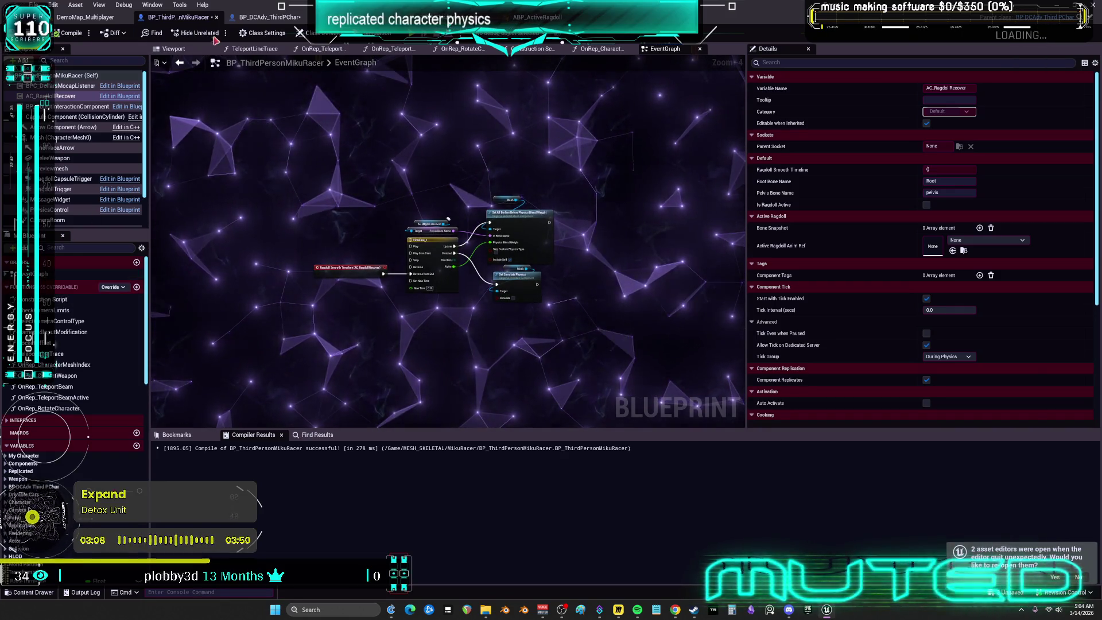
{"action": "scroll", "coordinate": [468, 232], "scroll_direction": "down", "scroll_amount": 4}
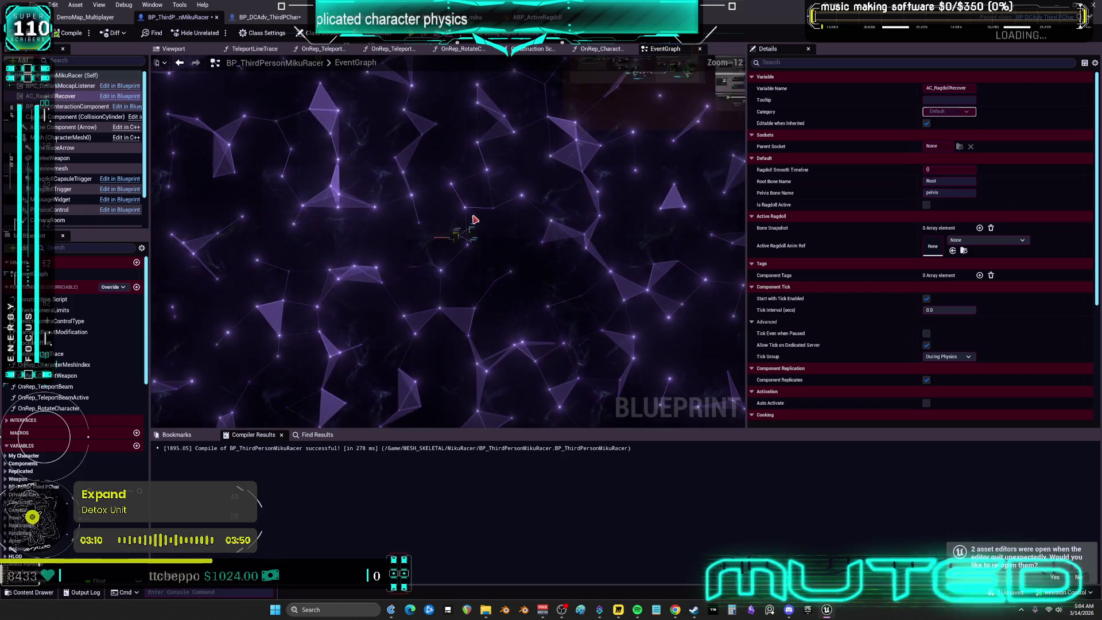
{"action": "left_click", "coordinate": [428, 332]}
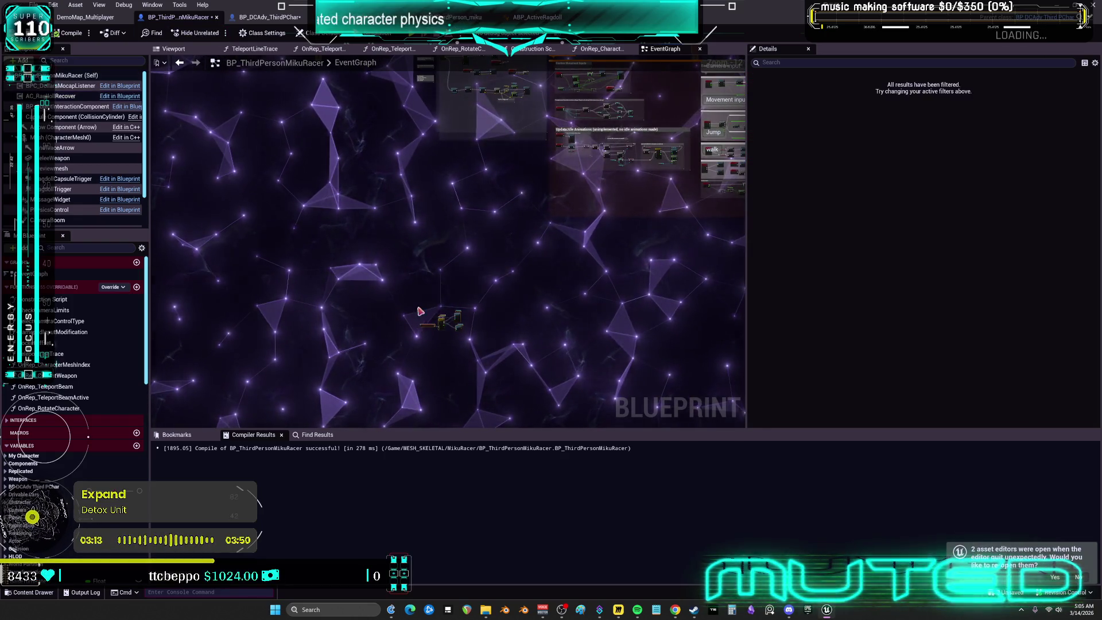
{"action": "left_click_drag", "start_coordinate": [419, 310], "coordinate": [420, 459]}
{"action": "scroll", "coordinate": [463, 175], "scroll_direction": "up", "scroll_amount": 10}
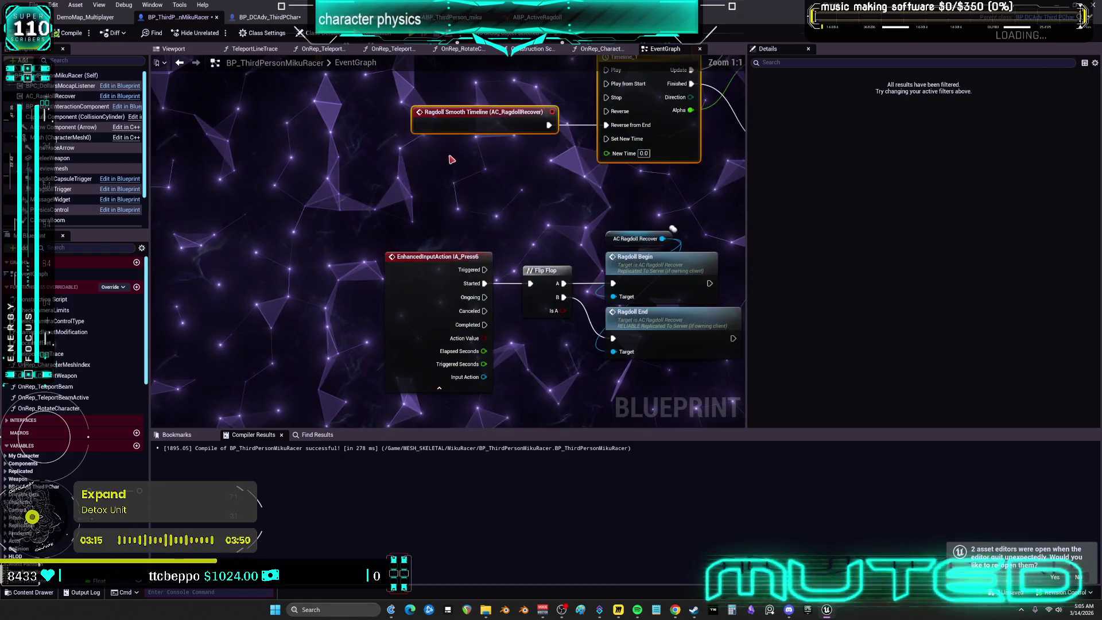
{"action": "left_click", "coordinate": [439, 190]}
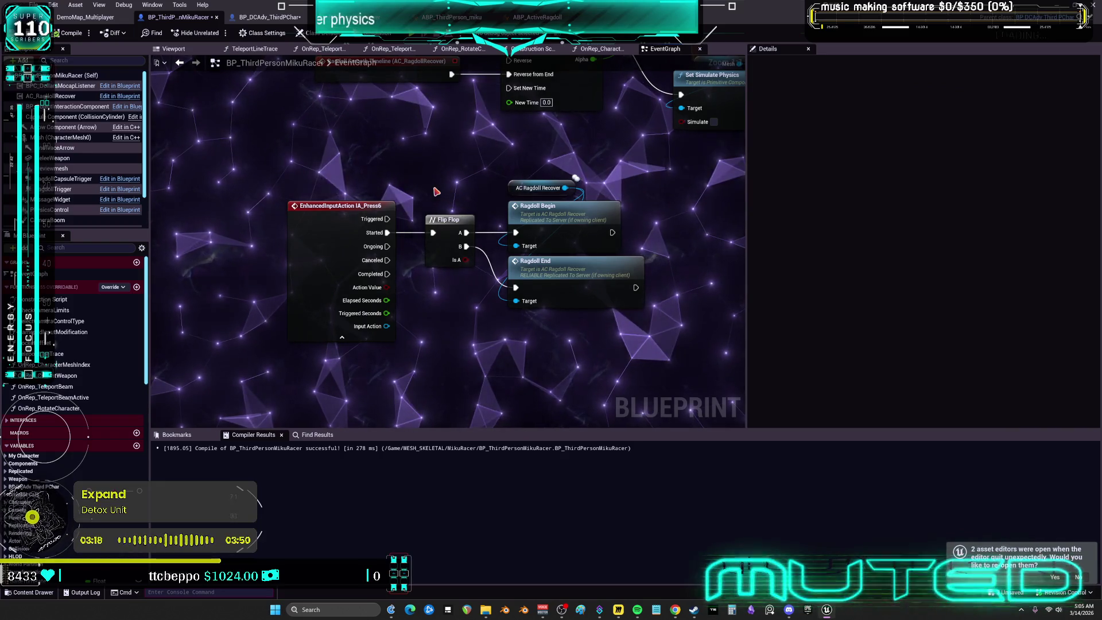
Replace the Flip Flop: wire Started to Ragdoll Begin and Completed to Ragdoll End, then compile
{"action": "left_click", "coordinate": [450, 226]}
{"action": "key", "text": "Delete"}
{"action": "left_click_drag", "start_coordinate": [388, 233], "coordinate": [514, 234]}
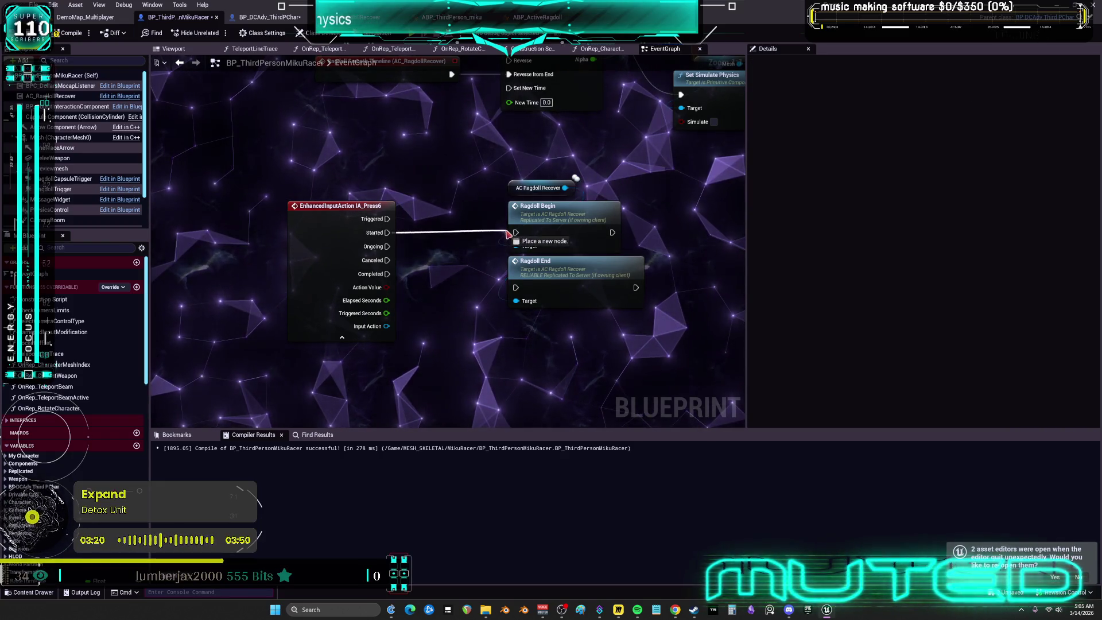
{"action": "left_click_drag", "start_coordinate": [387, 274], "coordinate": [515, 287]}
{"action": "left_click", "coordinate": [69, 33]}
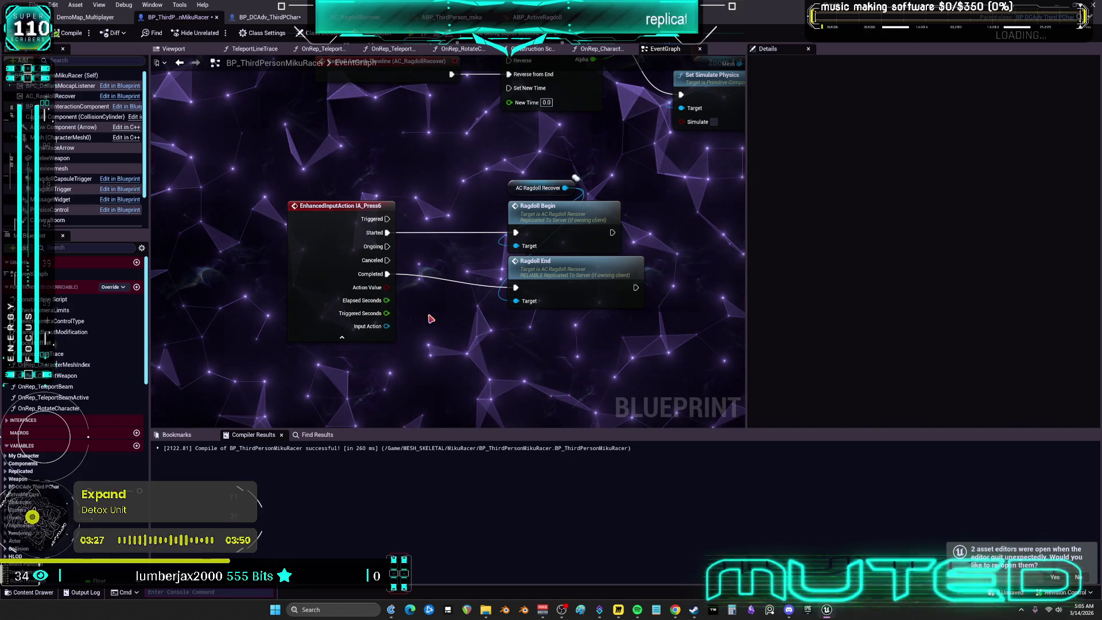
{"action": "key", "text": "alt+p"}
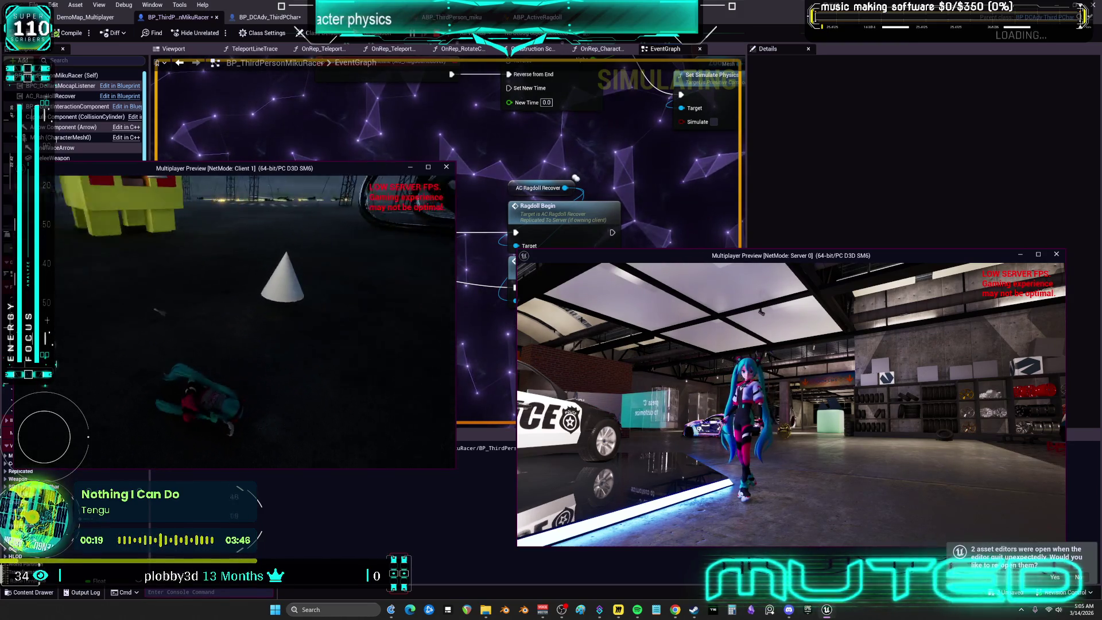
{"action": "key", "text": "Escape"}
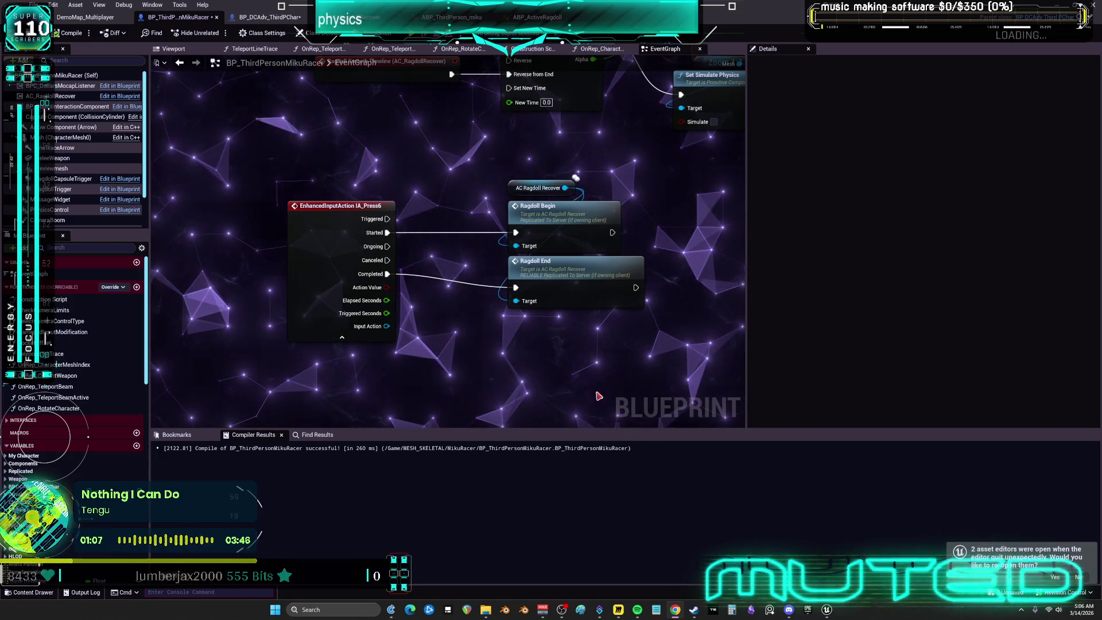
Save the BP_ThirdPersonMikuRacer blueprint with File > Save
{"action": "left_click", "coordinate": [35, 4]}
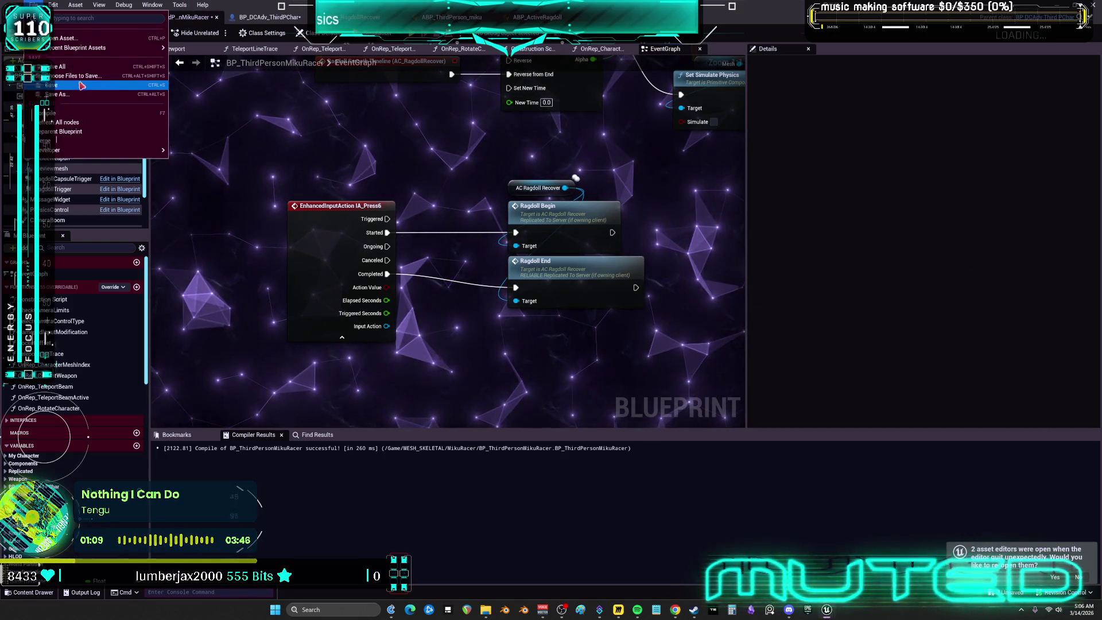
{"action": "left_click", "coordinate": [81, 86]}
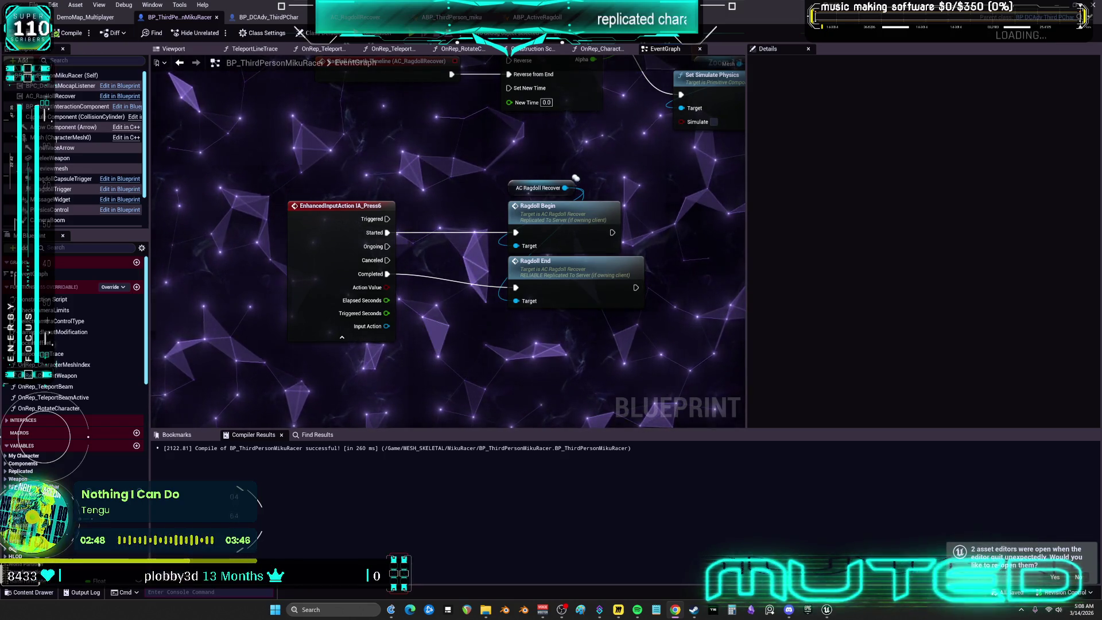
{"action": "left_click", "coordinate": [36, 5]}
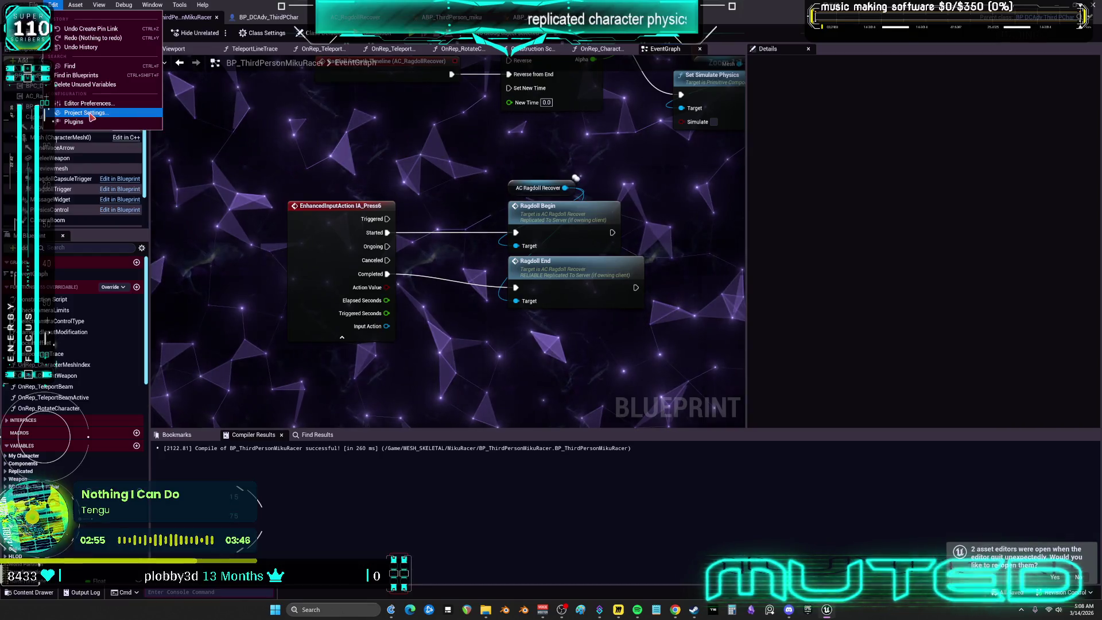
Open Project Settings and browse the Engine > Network settings
{"action": "left_click", "coordinate": [91, 117]}
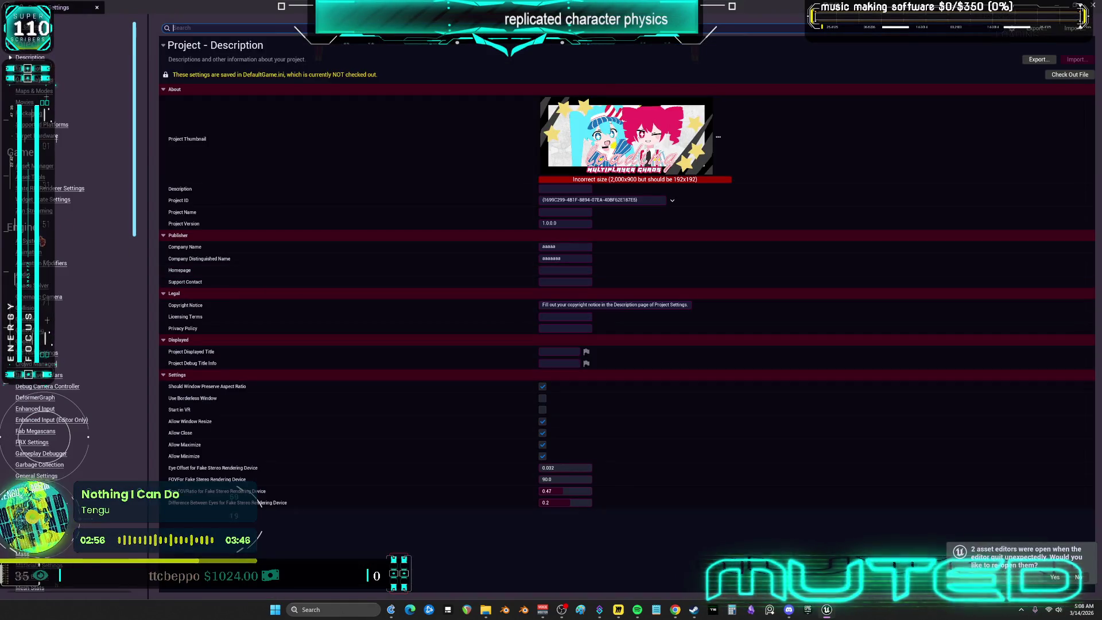
{"action": "scroll", "coordinate": [46, 183], "scroll_direction": "down", "scroll_amount": 5}
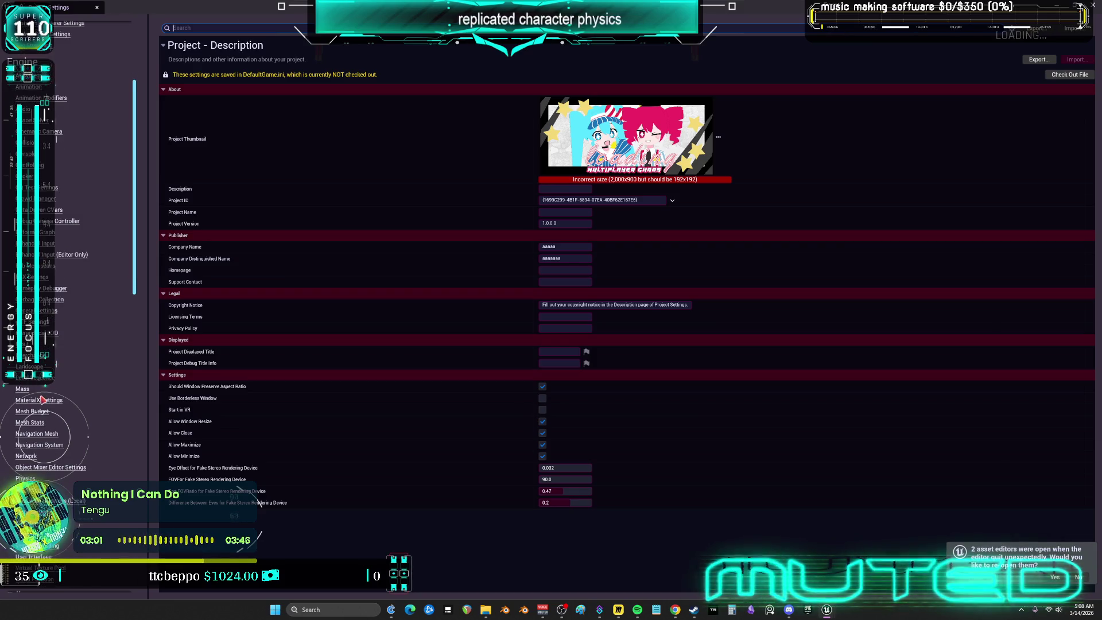
{"action": "scroll", "coordinate": [44, 442], "scroll_direction": "down", "scroll_amount": 1}
{"action": "left_click", "coordinate": [35, 443]}
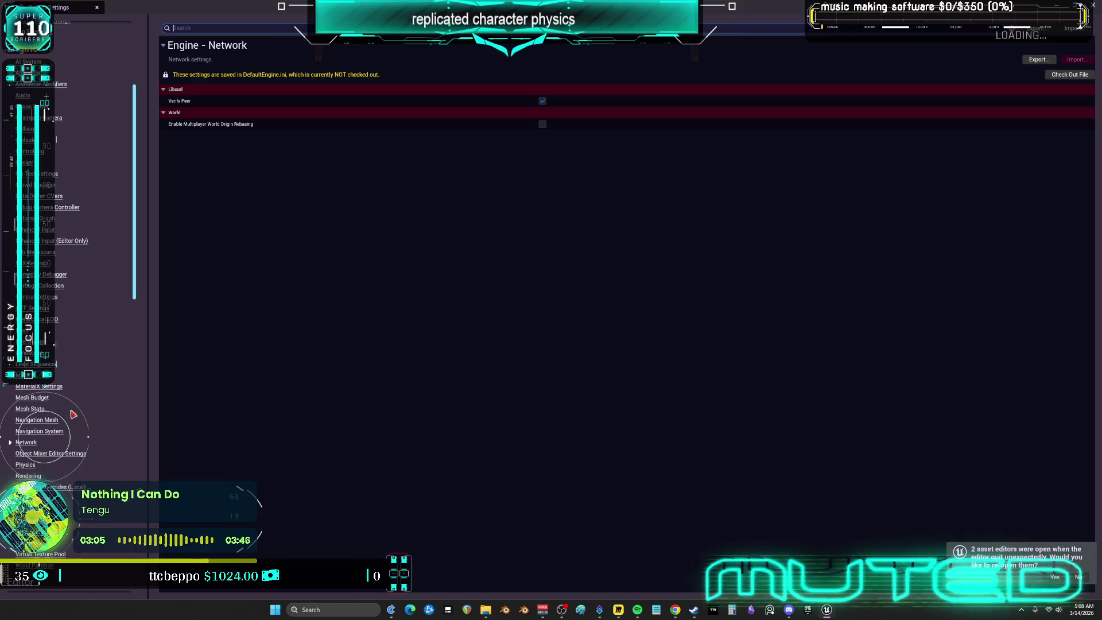
{"action": "scroll", "coordinate": [73, 436], "scroll_direction": "down", "scroll_amount": 2}
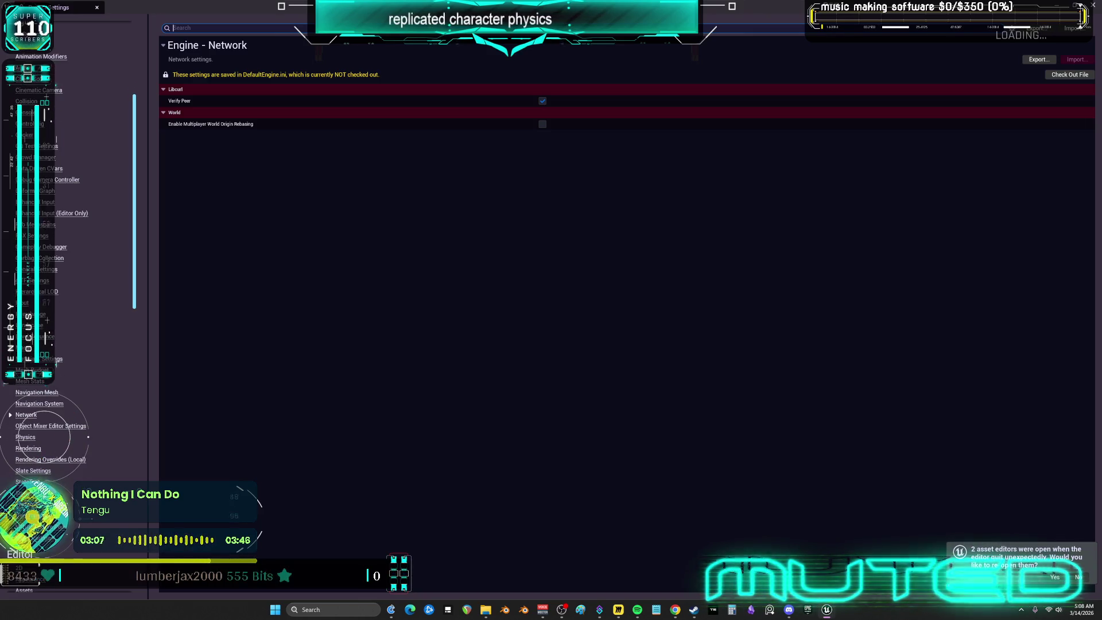
{"action": "scroll", "coordinate": [62, 437], "scroll_direction": "down", "scroll_amount": 1}
{"action": "scroll", "coordinate": [81, 461], "scroll_direction": "down", "scroll_amount": 20}
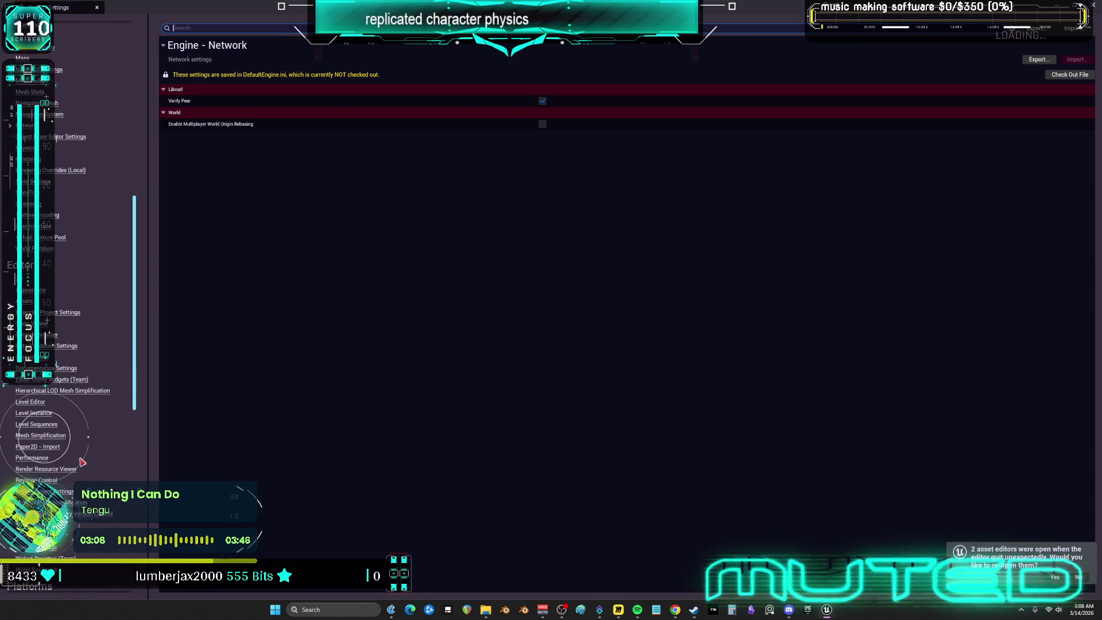
{"action": "scroll", "coordinate": [81, 461], "scroll_direction": "down", "scroll_amount": 5}
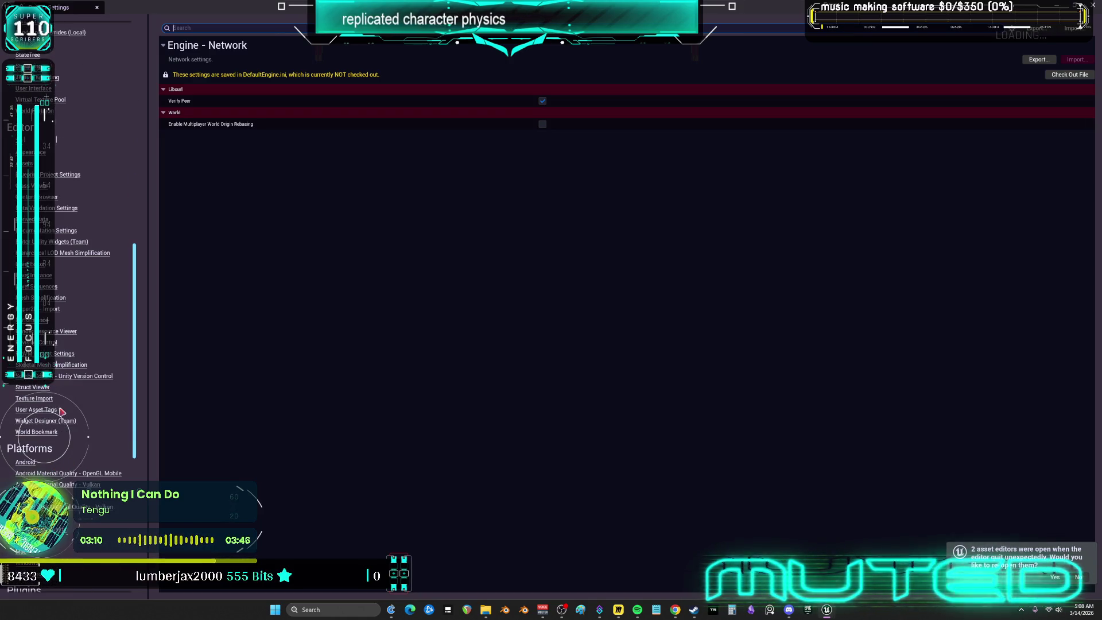
{"action": "left_click_drag", "start_coordinate": [134, 350], "coordinate": [135, 128]}
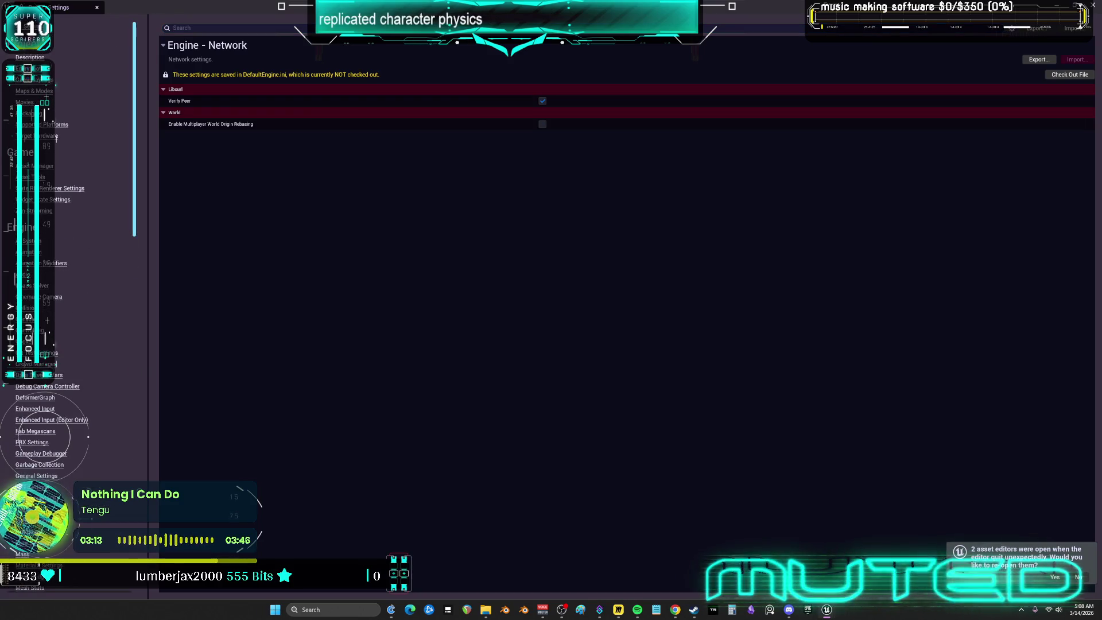
Review the Project > Description settings
{"action": "left_click", "coordinate": [30, 57]}
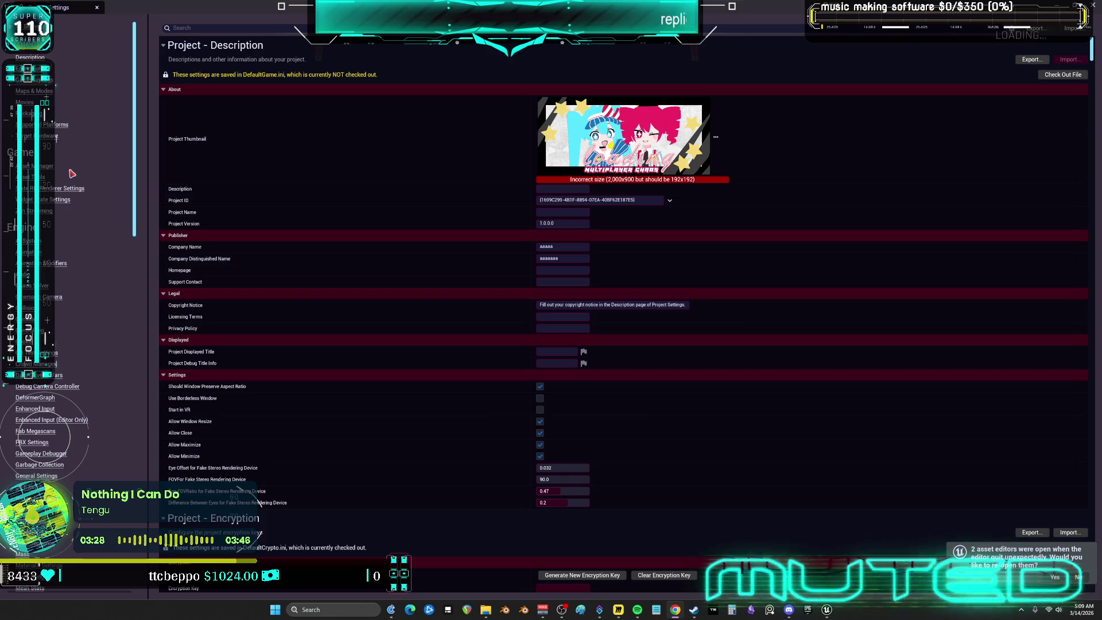
{"action": "scroll", "coordinate": [71, 174], "scroll_direction": "down", "scroll_amount": 3}
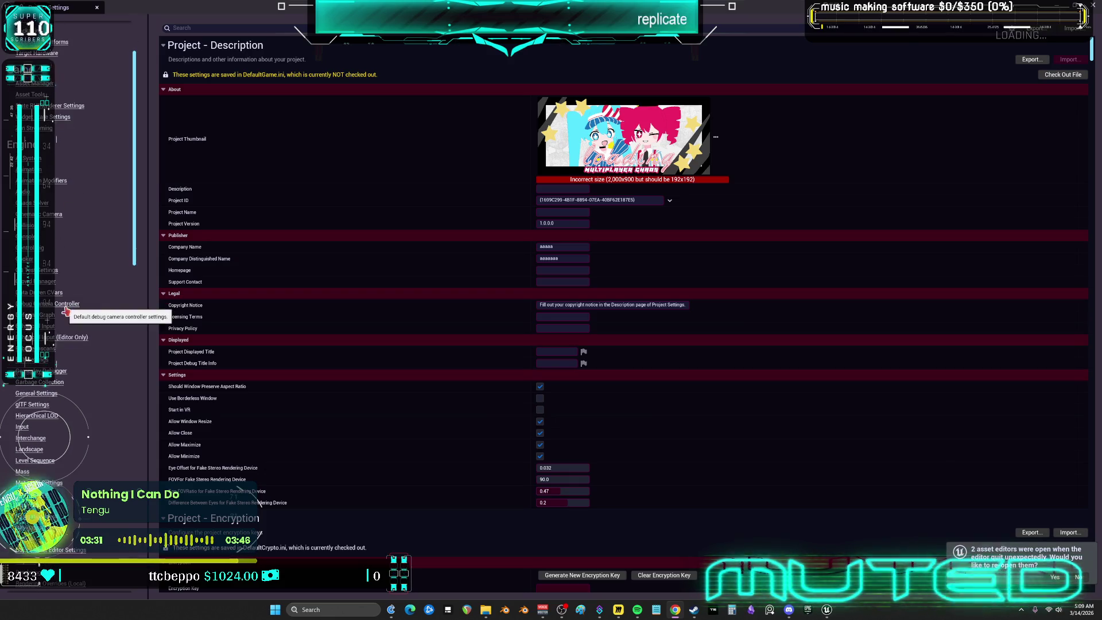
{"action": "scroll", "coordinate": [78, 352], "scroll_direction": "down", "scroll_amount": 6}
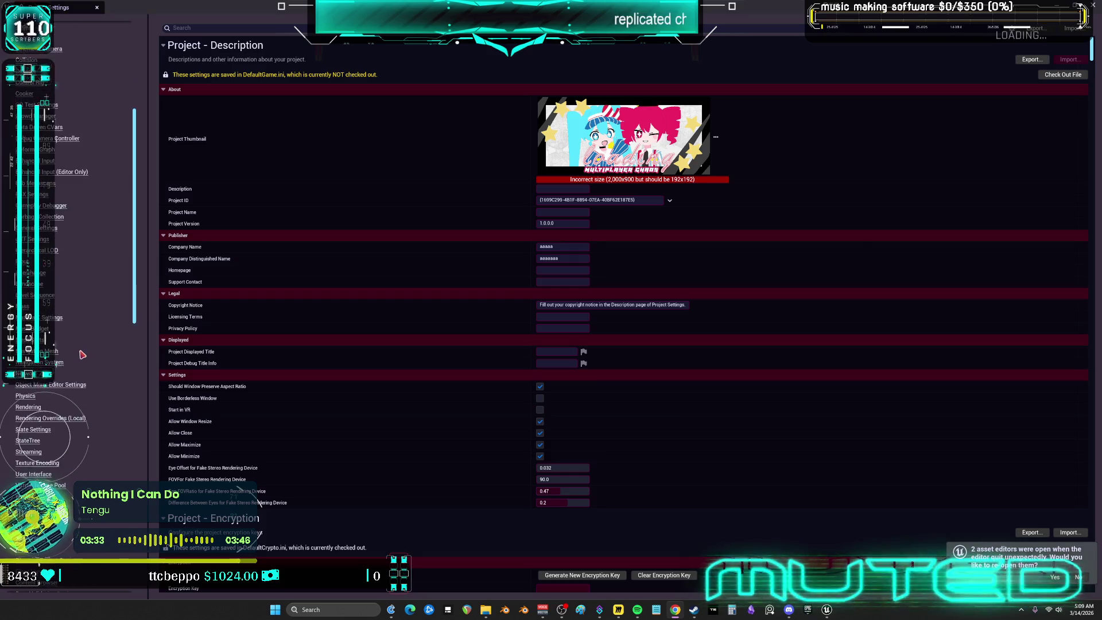
{"action": "scroll", "coordinate": [82, 355], "scroll_direction": "down", "scroll_amount": 4}
Go through Network to the Windows platform page showing splash images and game icon
{"action": "left_click", "coordinate": [32, 278]}
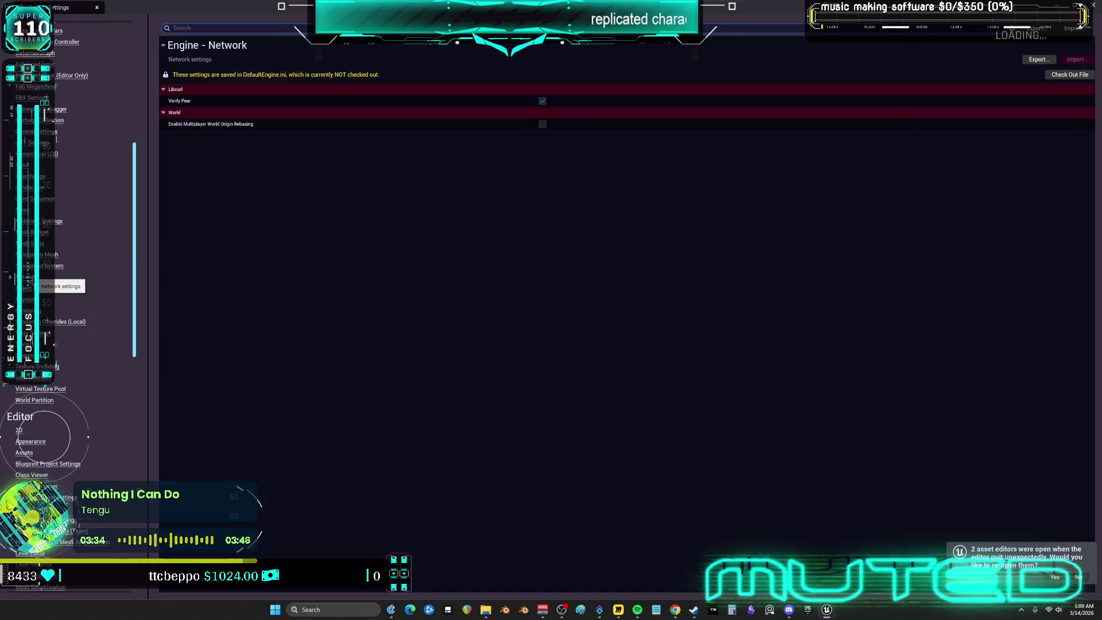
{"action": "scroll", "coordinate": [91, 341], "scroll_direction": "down", "scroll_amount": 10}
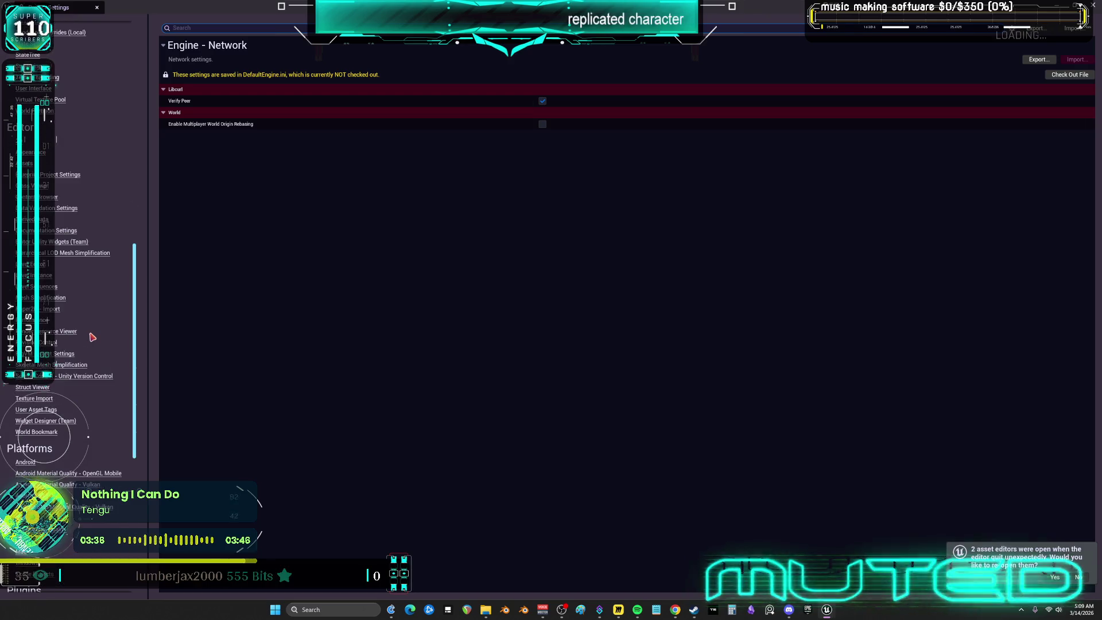
{"action": "scroll", "coordinate": [91, 338], "scroll_direction": "down", "scroll_amount": 5}
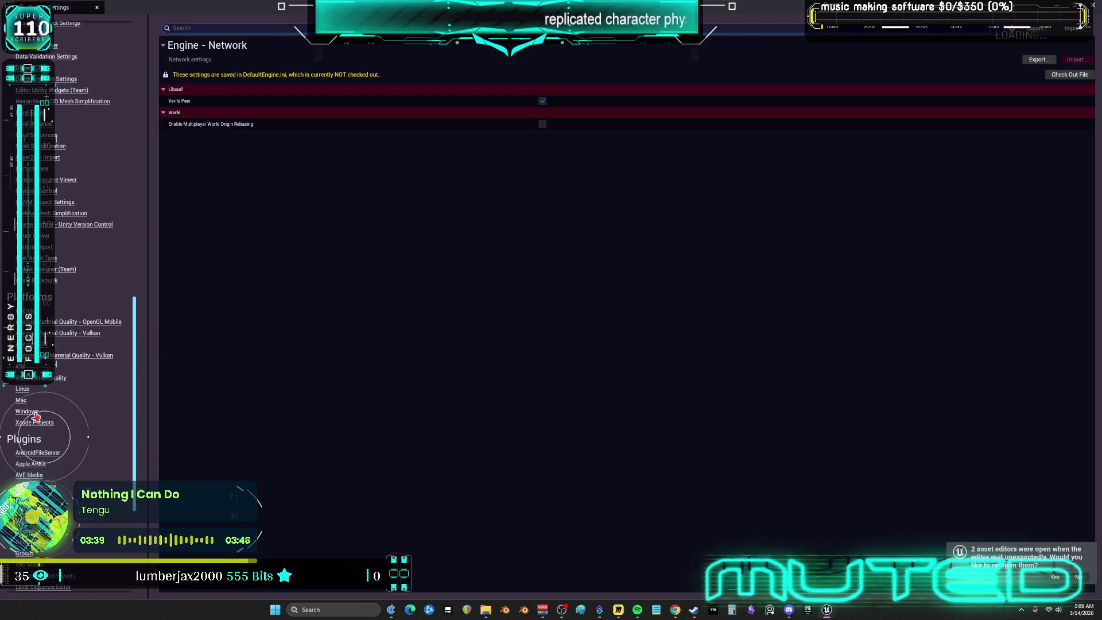
{"action": "left_click", "coordinate": [35, 414]}
{"action": "scroll", "coordinate": [294, 363], "scroll_direction": "down", "scroll_amount": 5}
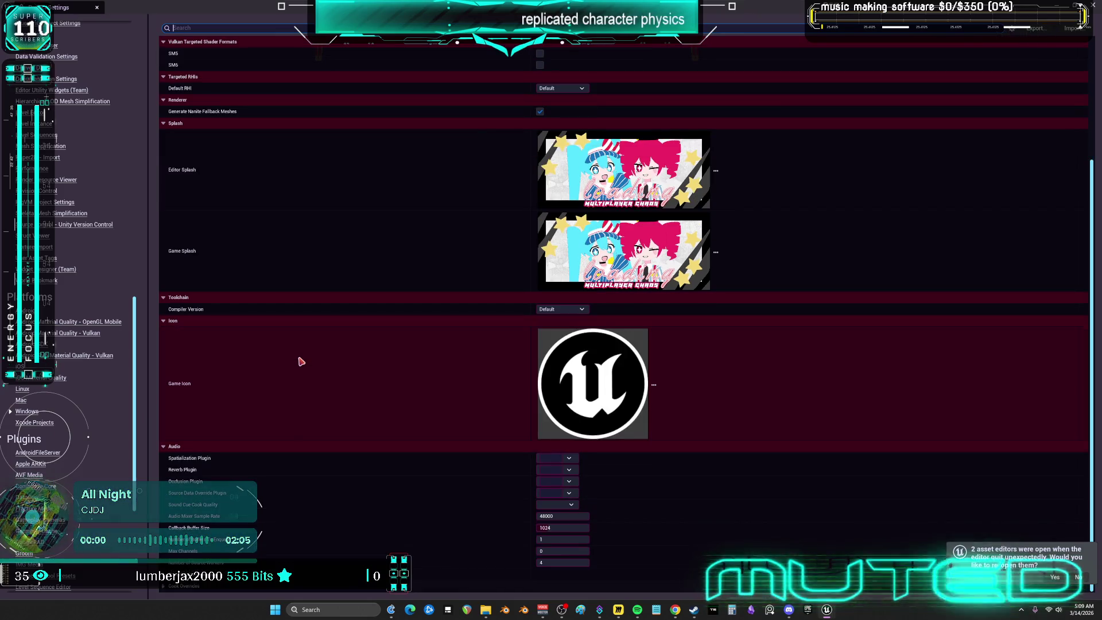
Leave Project Settings and return to the BP_ThirdPersonMikuRacer event graph
{"action": "scroll", "coordinate": [59, 425], "scroll_direction": "down", "scroll_amount": 8}
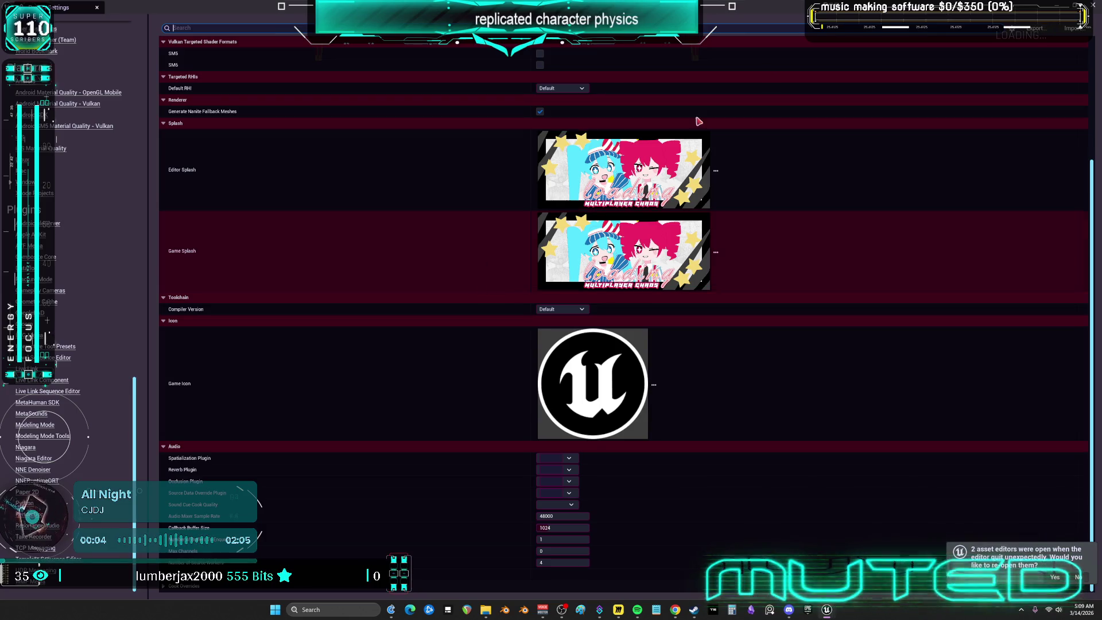
{"action": "key", "text": "alt+Tab"}
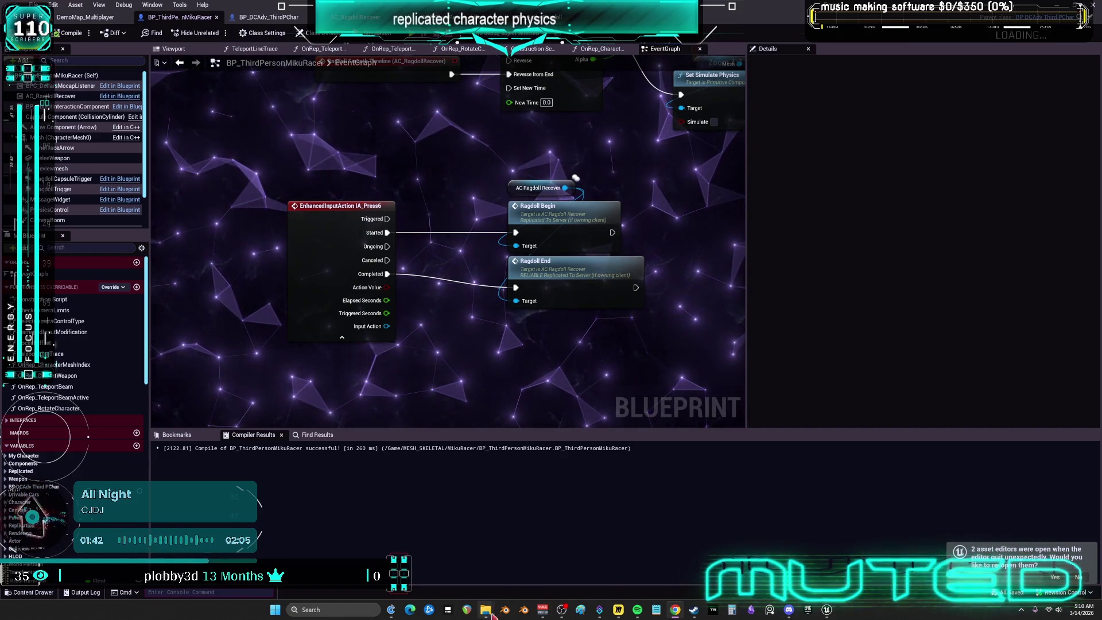
Bring Steam's Apex Legends library page in front of the editor
{"action": "left_click", "coordinate": [693, 609]}
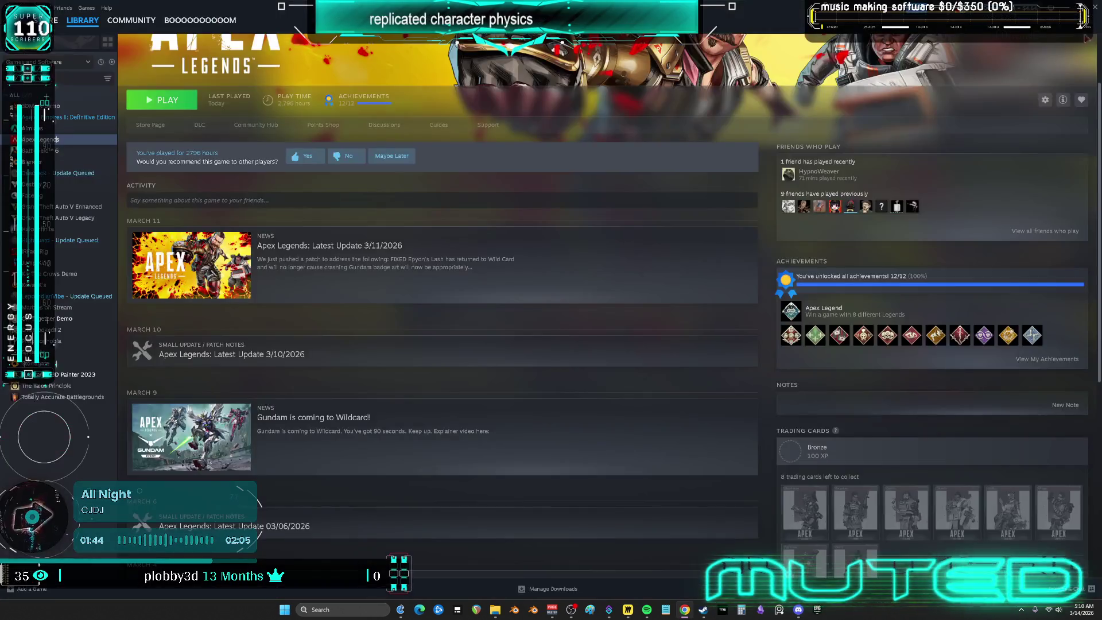
Switch to the Epic Games Launcher's Unreal Engine library from the taskbar
{"action": "mouse_move", "coordinate": [495, 614]}
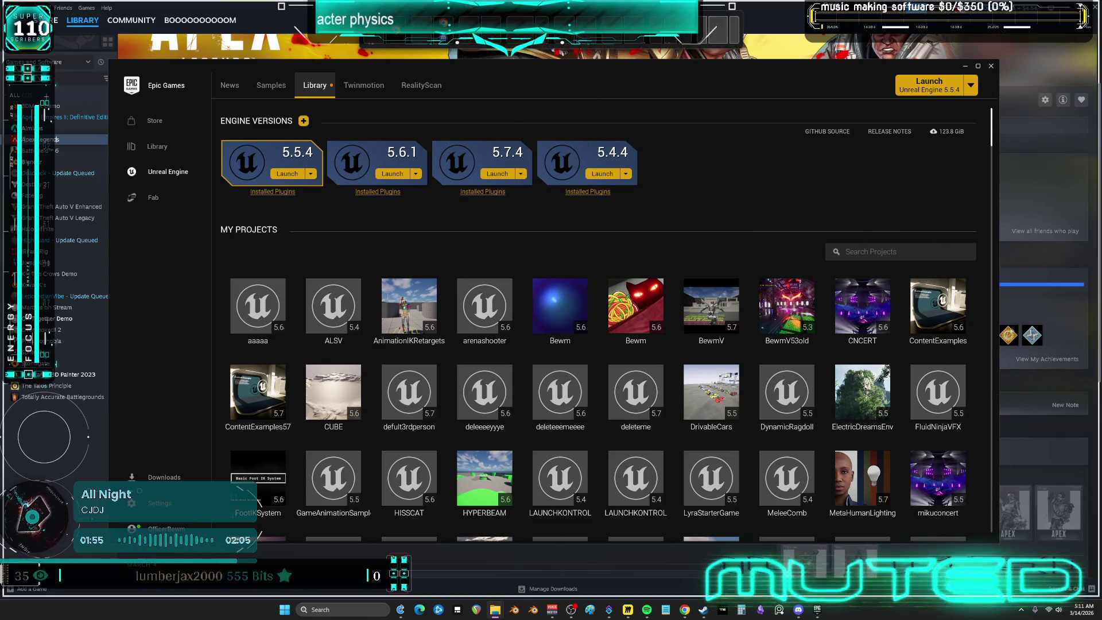
Switch to File Explorer showing the Multiplayer project's Config folder
{"action": "key", "text": "alt+Tab"}
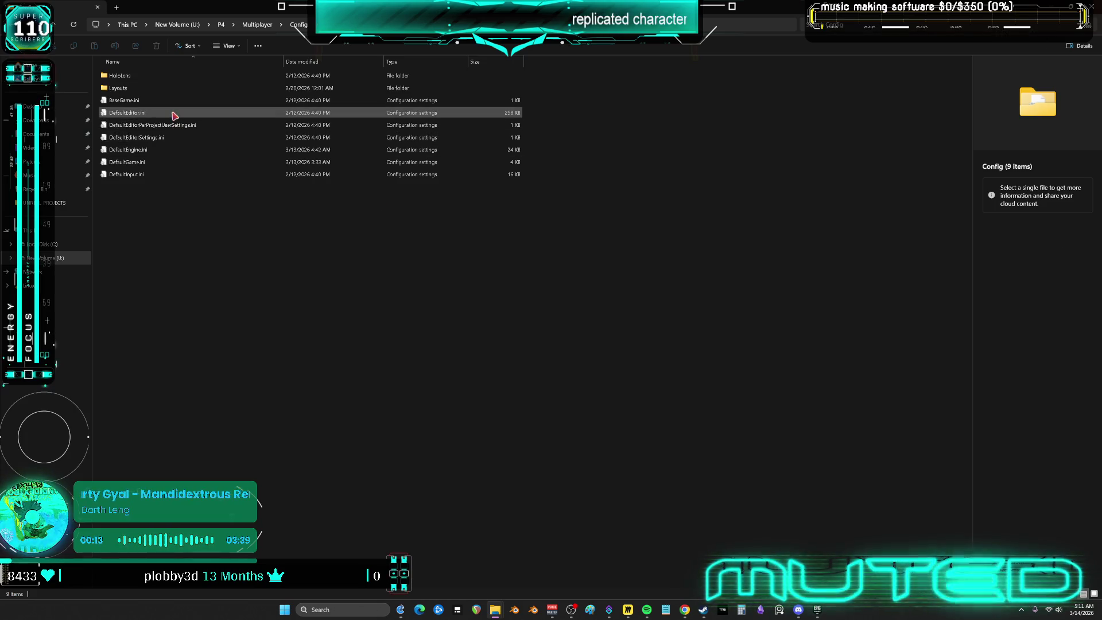
Select DefaultEngine.ini to show its details, then switch to the browser
{"action": "left_click", "coordinate": [167, 153]}
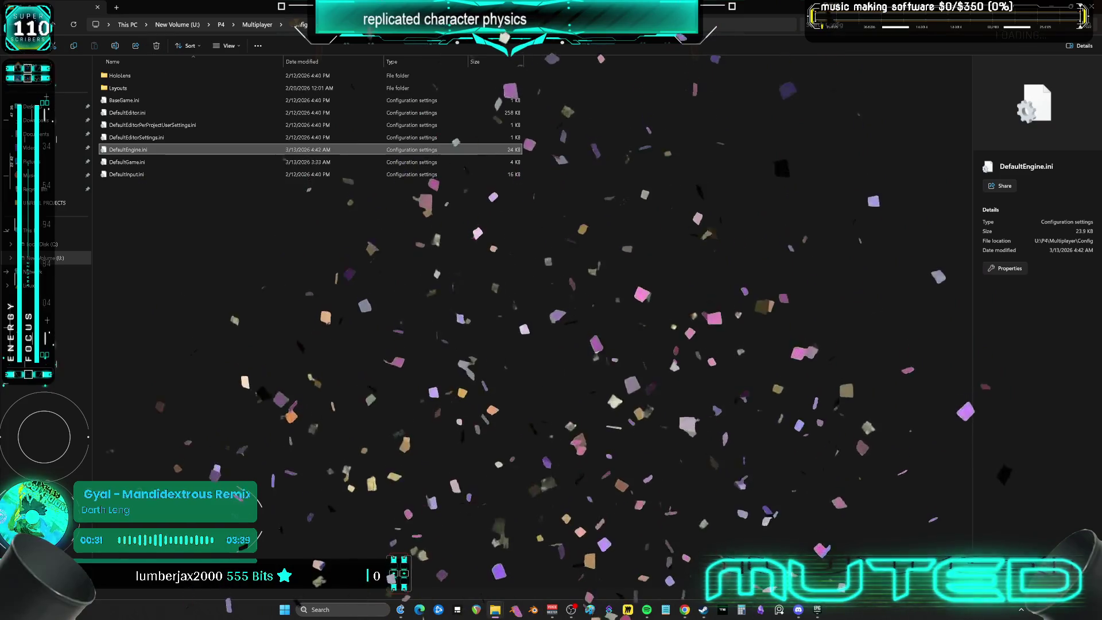
{"action": "key", "text": "alt+Tab"}
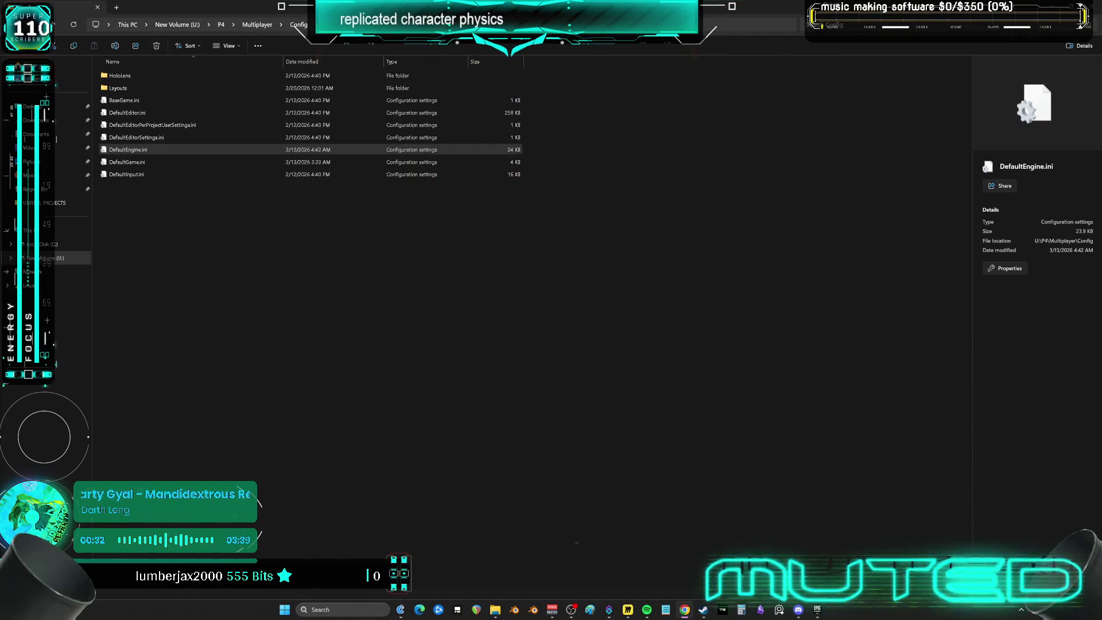
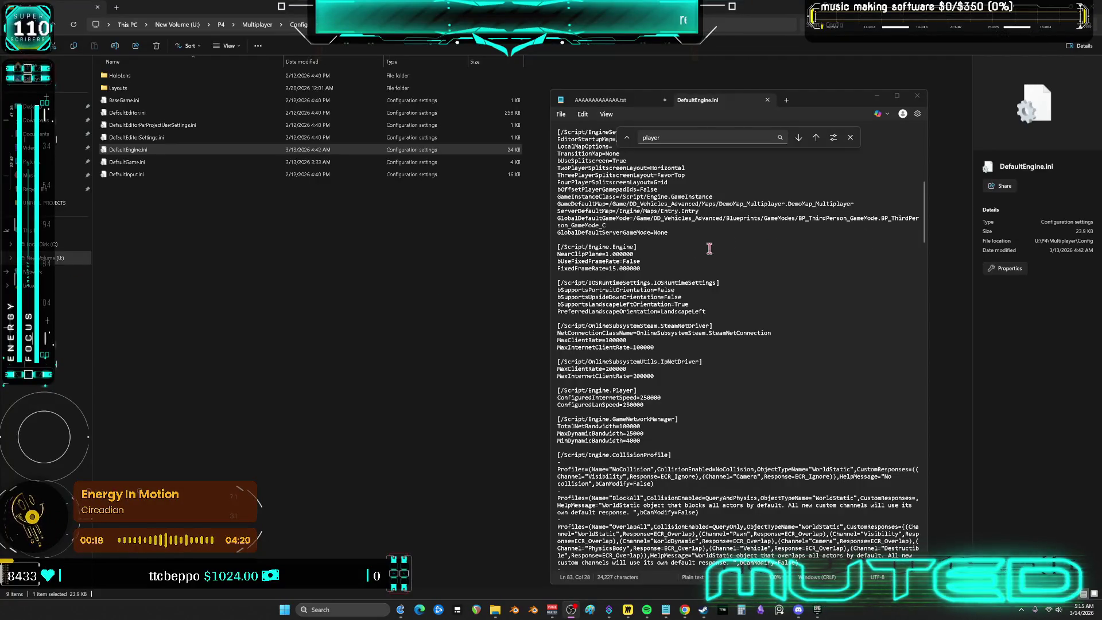
Search DefaultEngine.ini for 'Engine.Player' to locate the [/Script/Engine.Player] section
{"action": "left_click", "coordinate": [680, 213]}
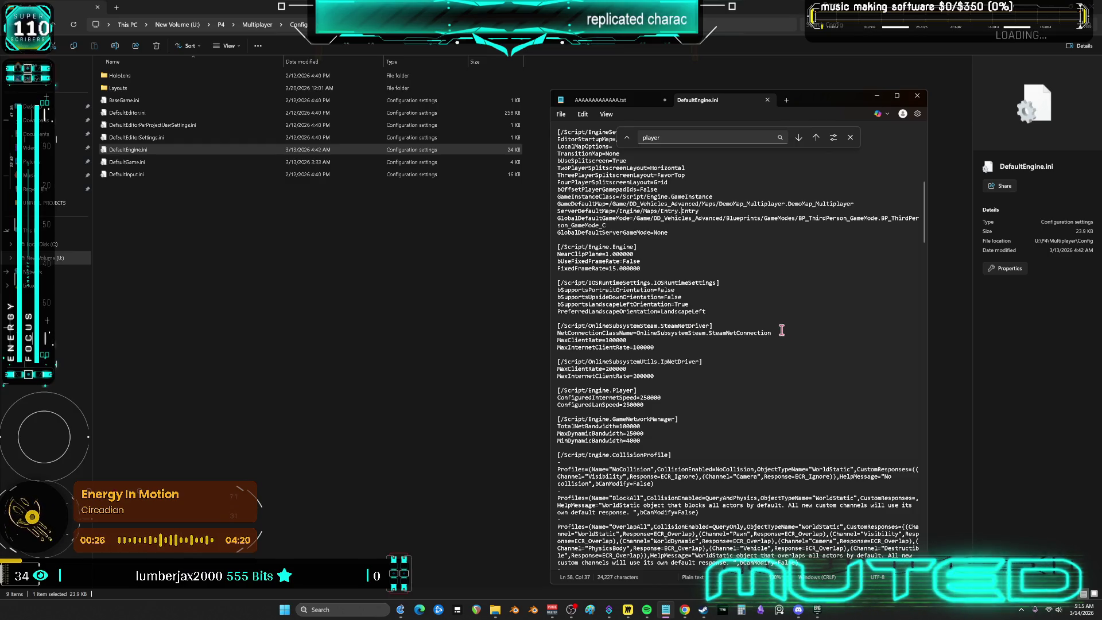
{"action": "scroll", "coordinate": [780, 329], "scroll_direction": "up", "scroll_amount": 2}
{"action": "scroll", "coordinate": [780, 329], "scroll_direction": "up", "scroll_amount": 4}
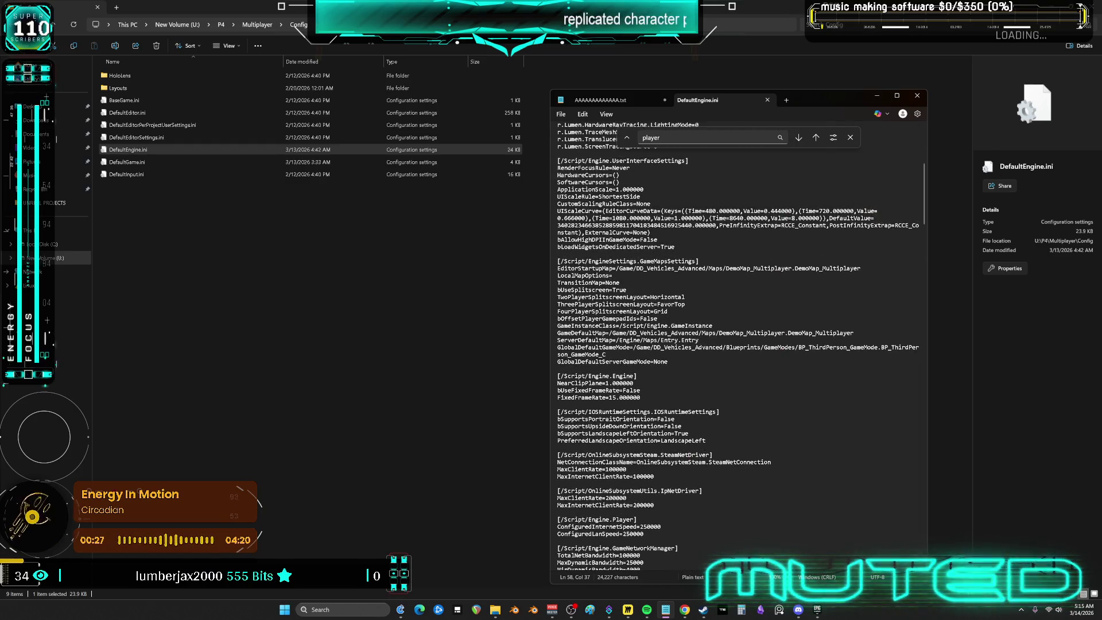
{"action": "key", "text": "alt+Tab"}
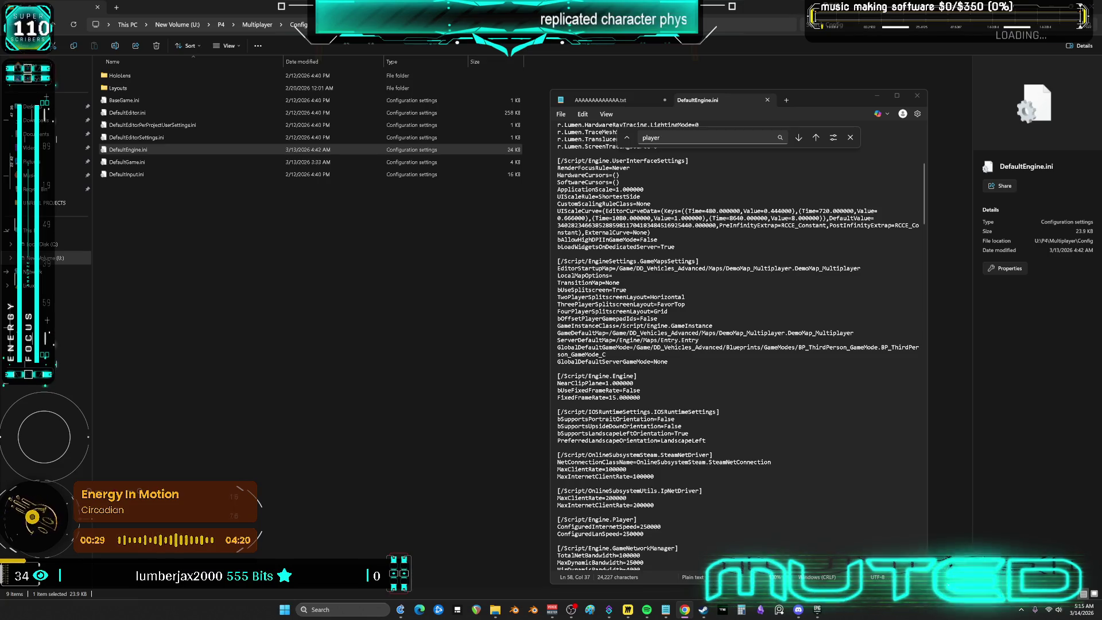
{"action": "left_click", "coordinate": [692, 140]}
{"action": "type", "text": "Engine.Player"}
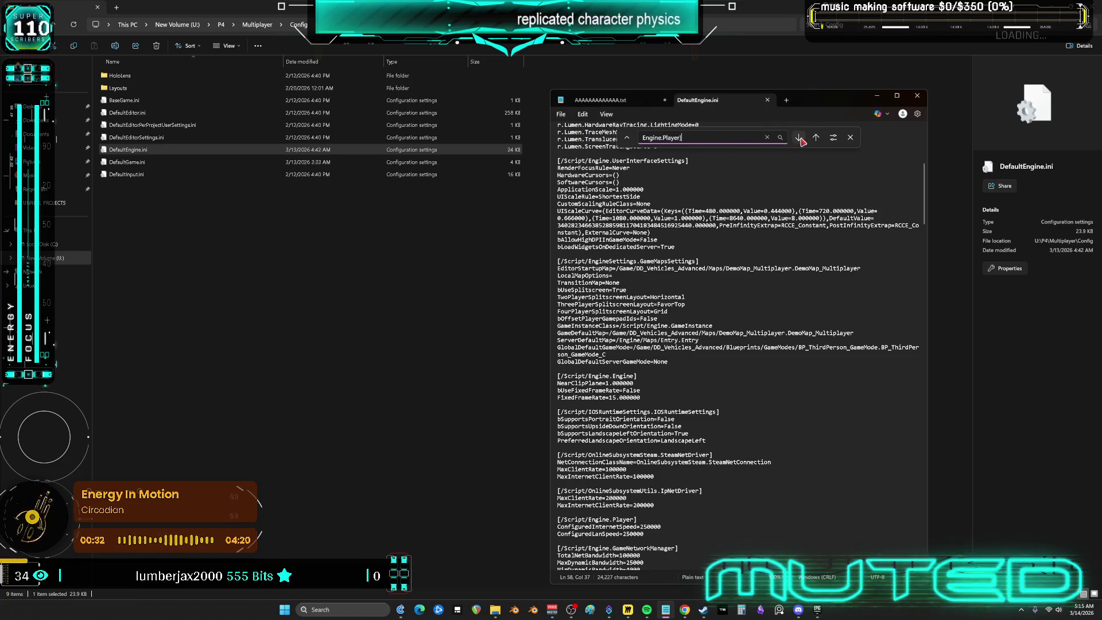
{"action": "left_click", "coordinate": [799, 138]}
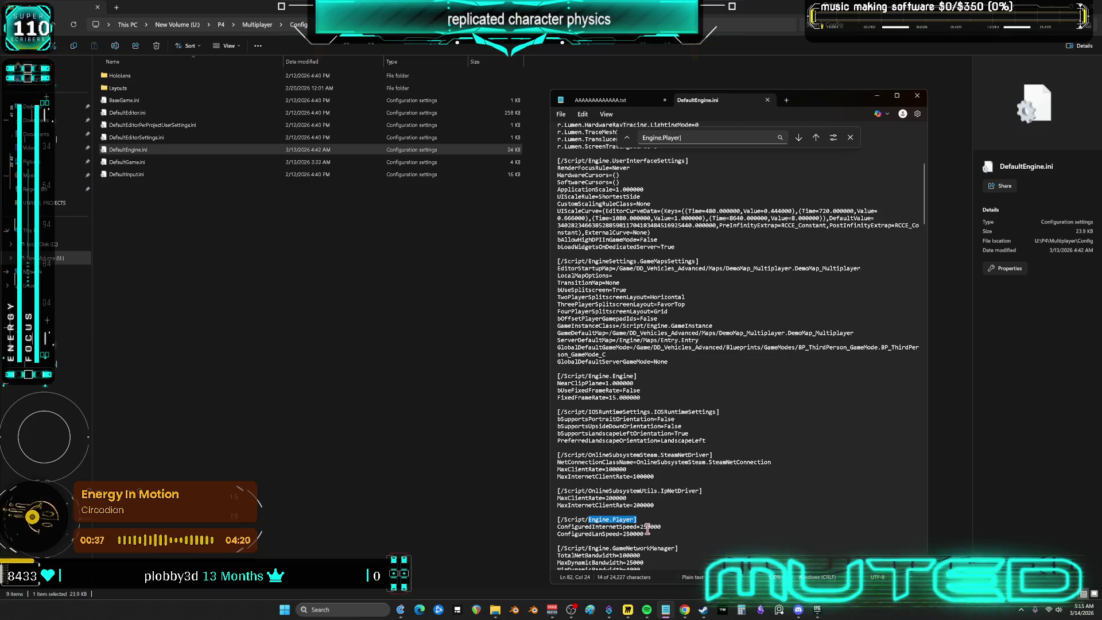
Select and copy the settings from [/Script/Engine.Engine] down to the GameNetworkManager bandwidth lines
{"action": "key", "text": "alt+Tab"}
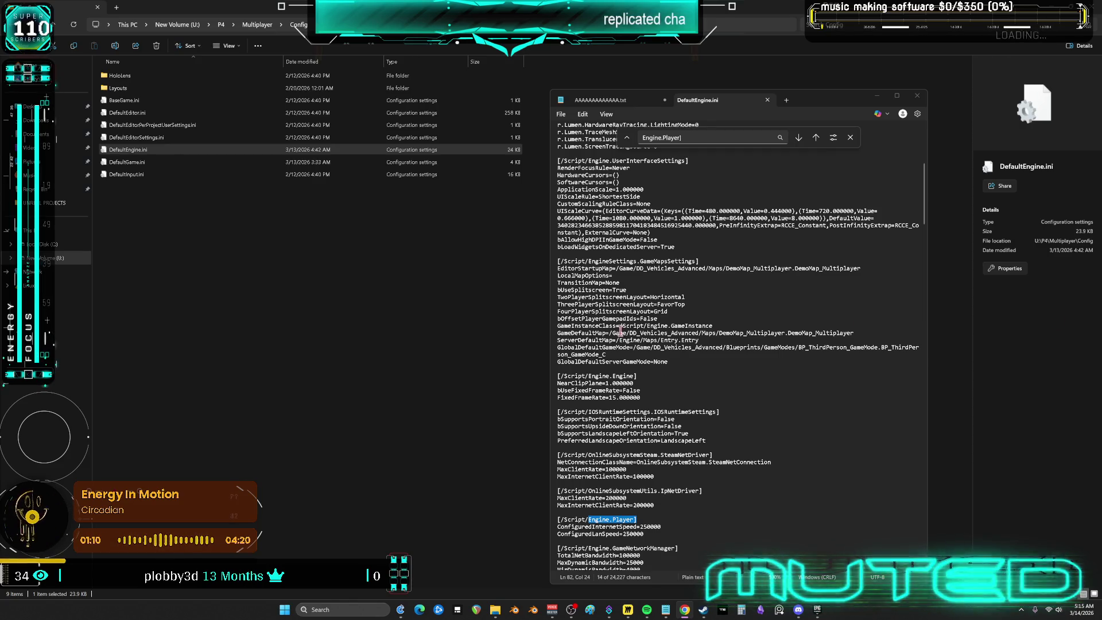
{"action": "scroll", "coordinate": [640, 413], "scroll_direction": "down", "scroll_amount": 6}
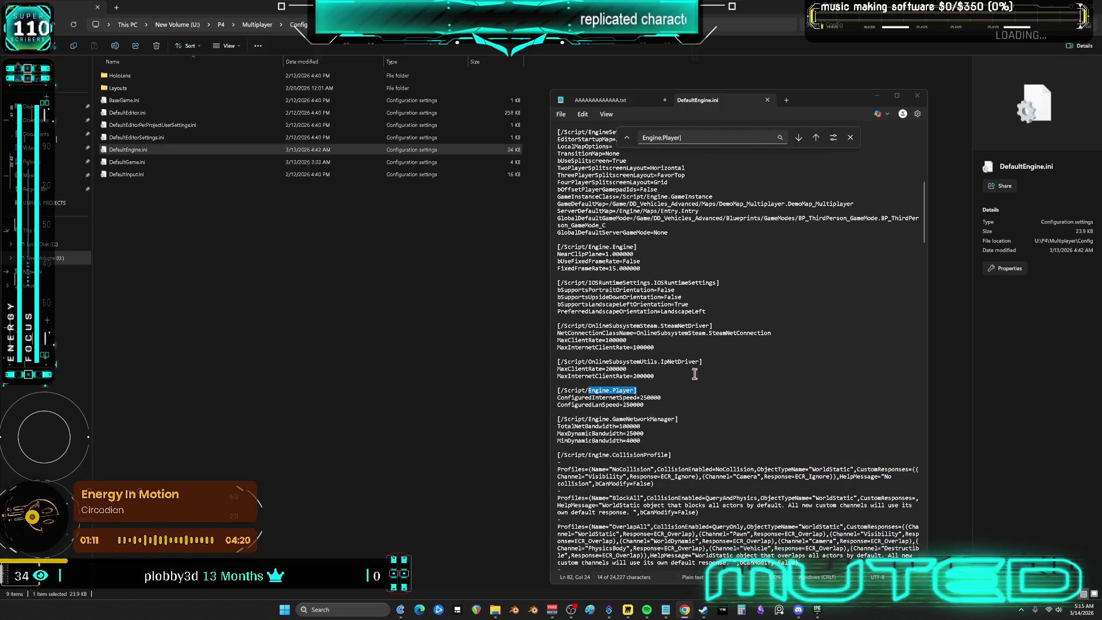
{"action": "left_click", "coordinate": [691, 383]}
{"action": "scroll", "coordinate": [660, 409], "scroll_direction": "down", "scroll_amount": 2}
{"action": "mouse_move", "coordinate": [659, 398]}
{"action": "left_mouse_down"}
{"action": "mouse_move", "coordinate": [631, 378]}
{"action": "mouse_move", "coordinate": [547, 203]}
{"action": "left_mouse_up"}
{"action": "key", "text": "ctrl+c"}
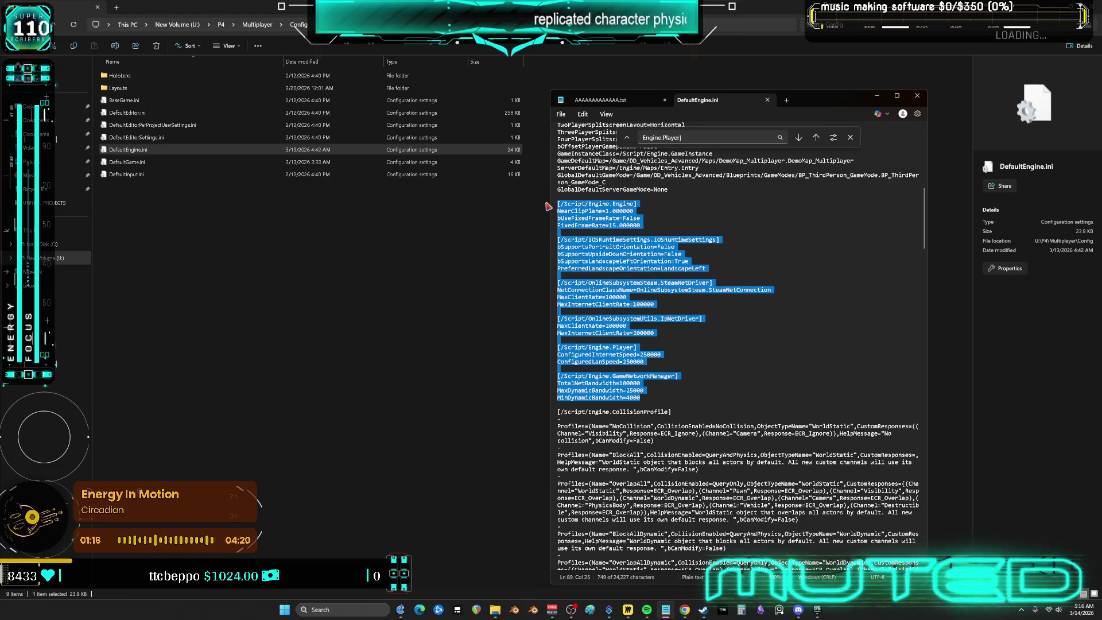
{"action": "key", "text": "alt+Tab"}
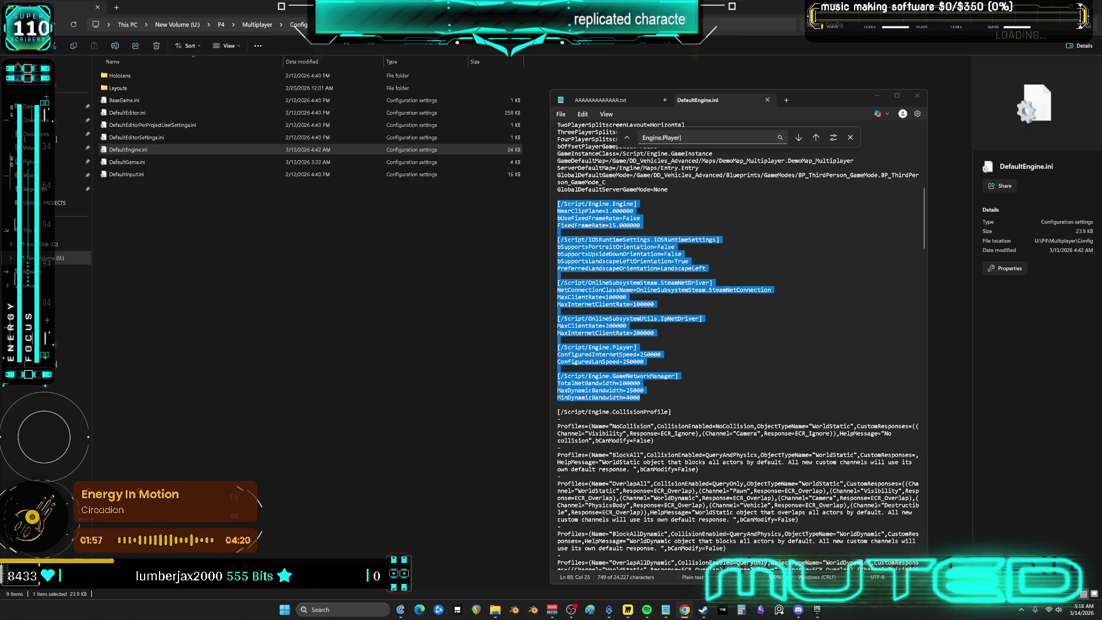
Paste the revised block with TotalNetBandwidth=1000000 and MaxDynamicBandwidth=150000 over the selection
{"action": "key", "text": "ctrl+v"}
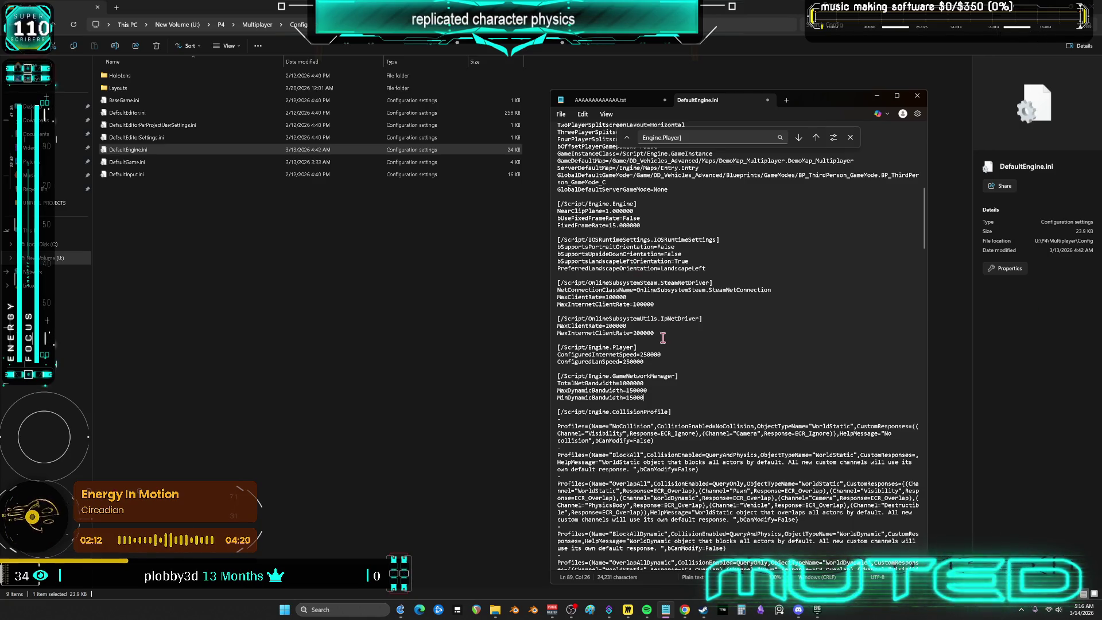
Set IpNetDriver MaxClientRate, MaxInternetClientRate and SteamNetDriver MaxClientRate all to 250000
{"action": "double_click", "coordinate": [650, 354]}
{"action": "key", "text": "ctrl+c"}
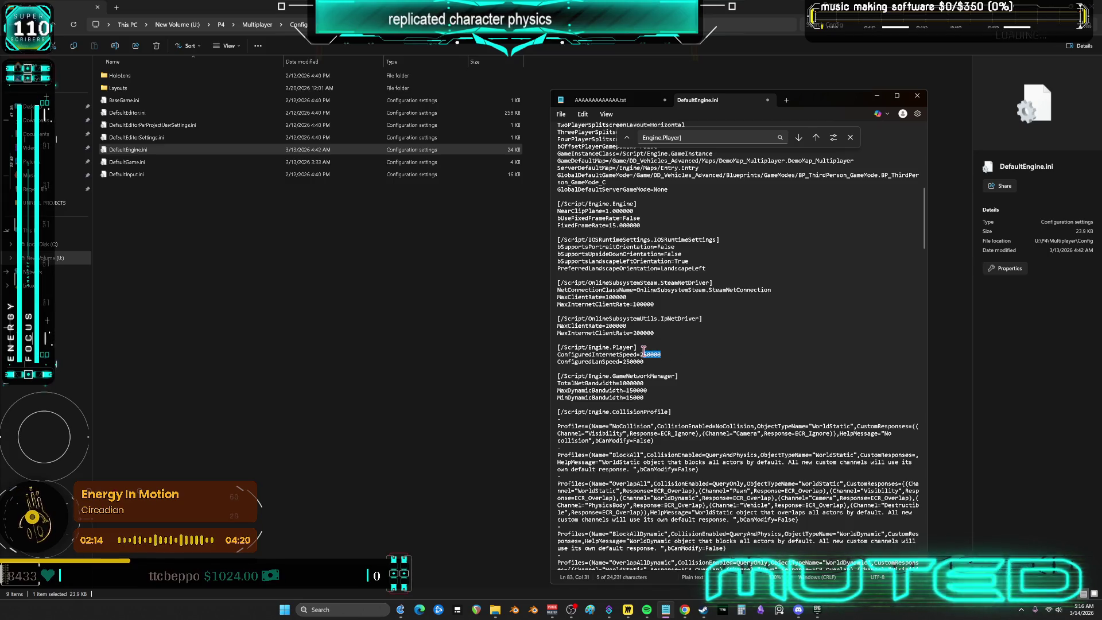
{"action": "left_click", "coordinate": [642, 327]}
{"action": "double_click", "coordinate": [621, 326]}
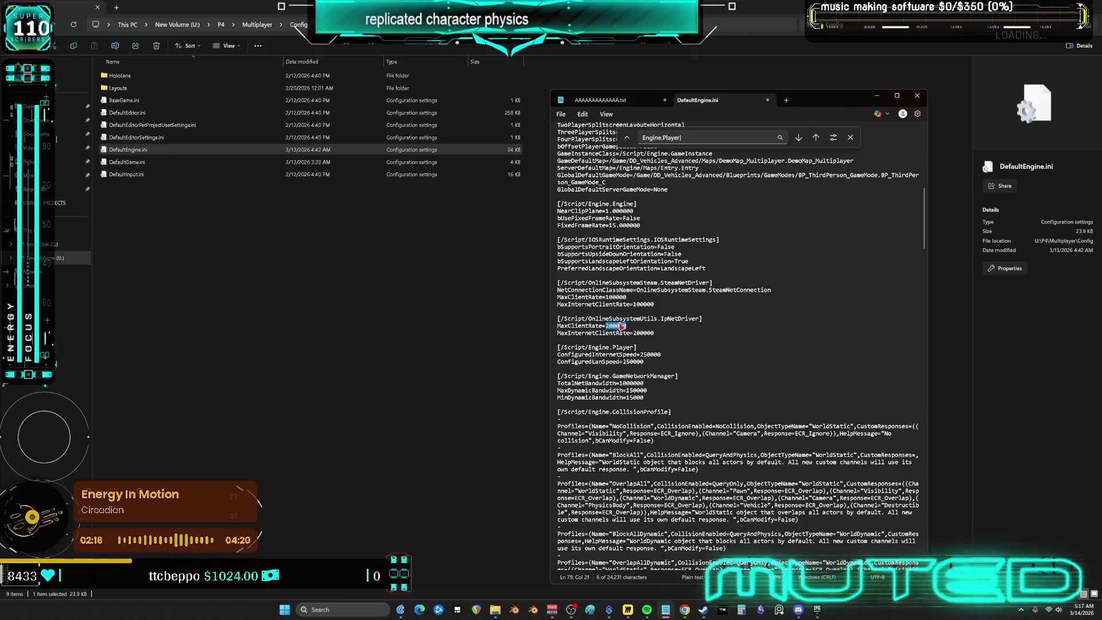
{"action": "key", "text": "ctrl+v"}
{"action": "double_click", "coordinate": [640, 333]}
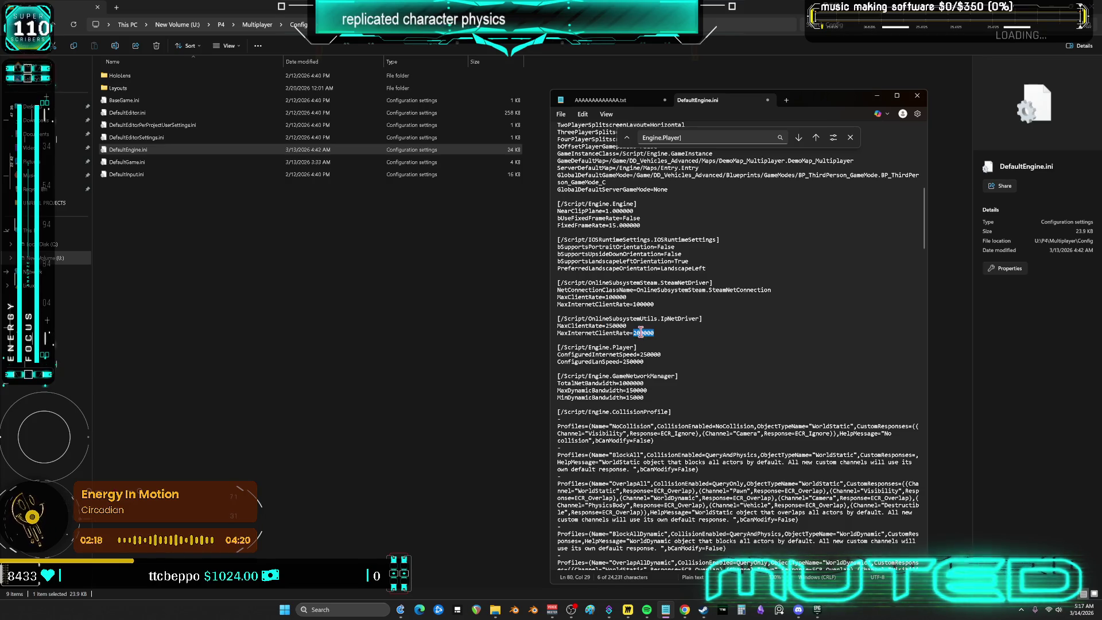
{"action": "key", "text": "ctrl+v"}
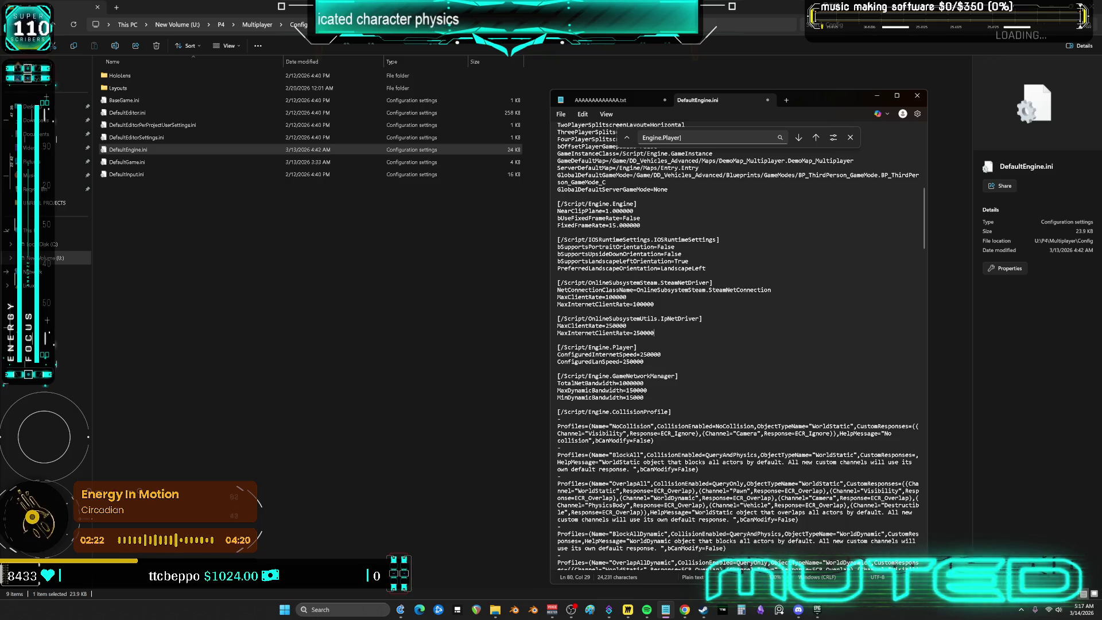
{"action": "key", "text": "alt+Tab"}
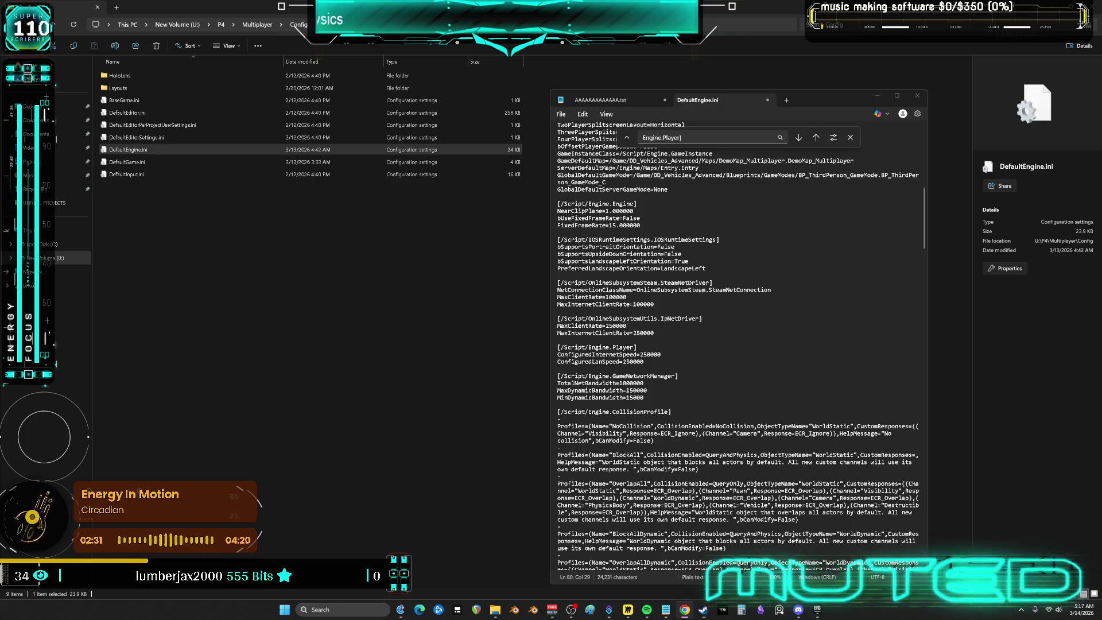
{"action": "double_click", "coordinate": [619, 297]}
{"action": "key", "text": "ctrl+v"}
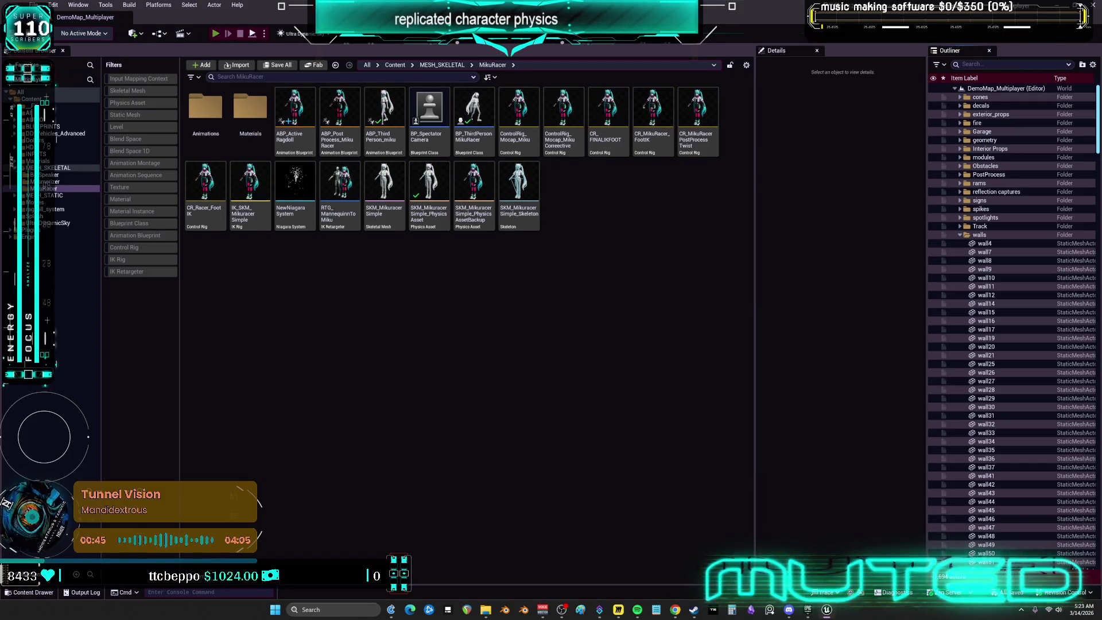
Start Play in the editor and bring up the Multiplayer Preview Server 0 window
{"action": "key", "text": "alt+p"}
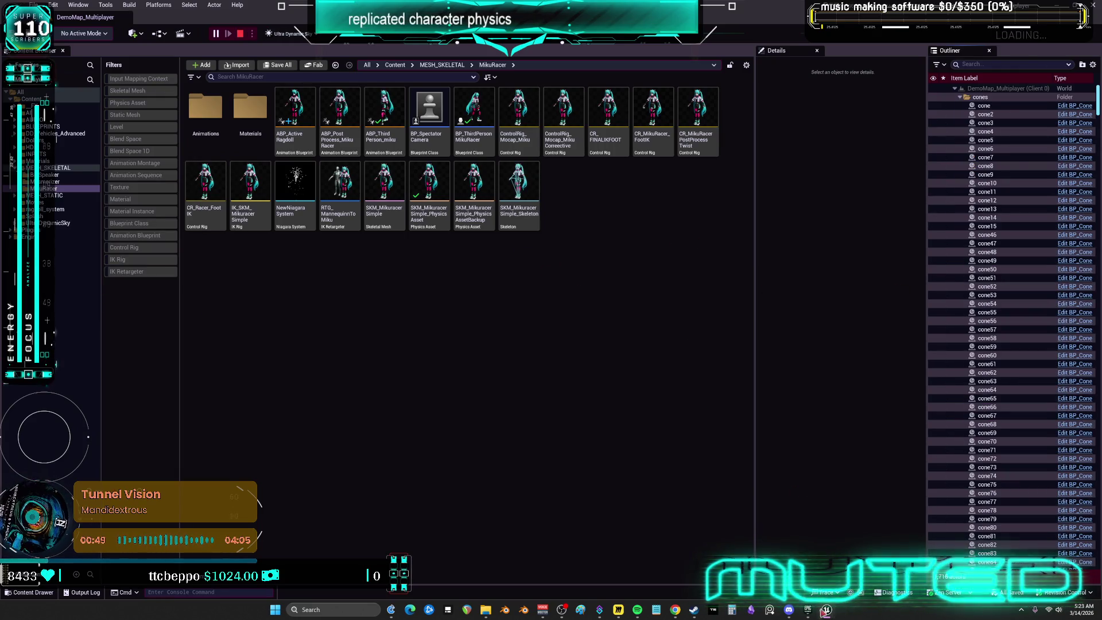
{"action": "left_click", "coordinate": [855, 566]}
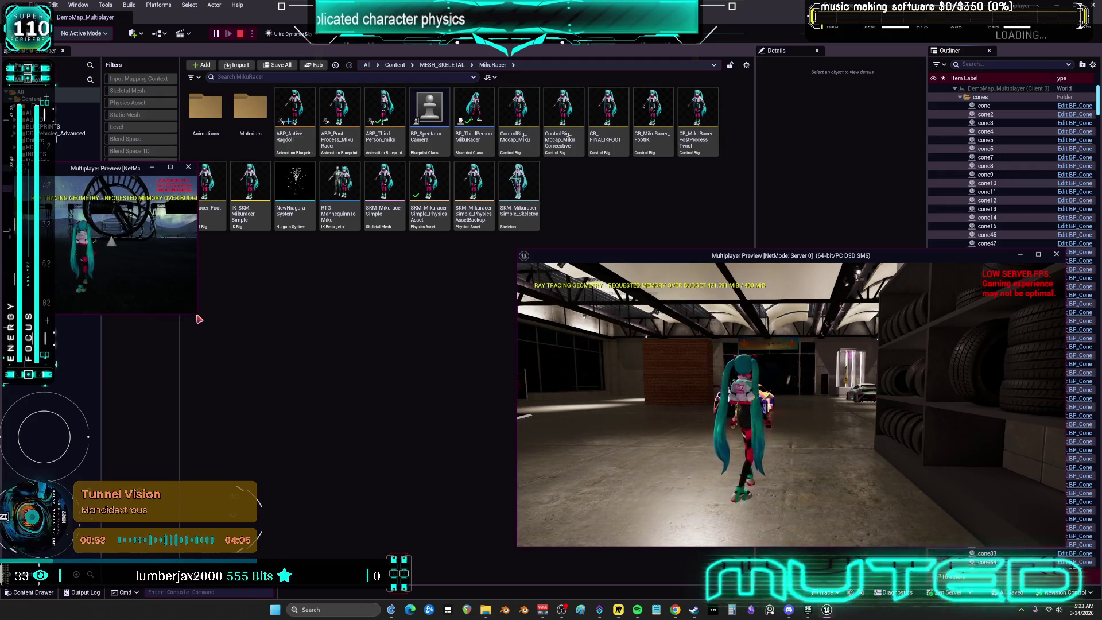
Run the client's Miku character into the garage, trigger ragdoll with R, then stop the session
{"action": "left_click_drag", "start_coordinate": [197, 315], "coordinate": [514, 530]}
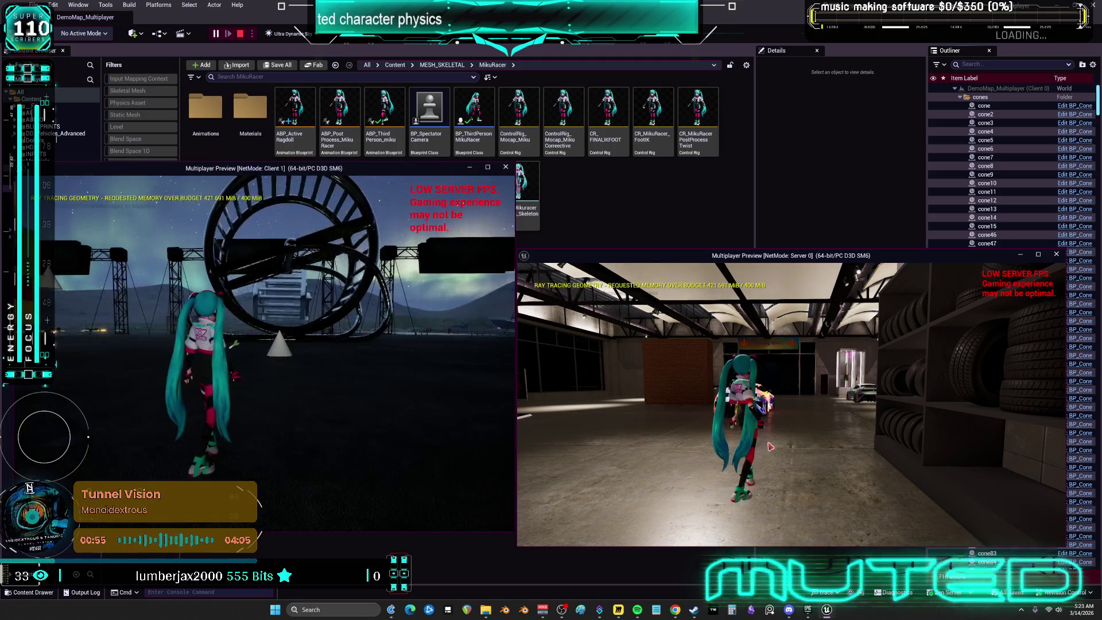
{"action": "left_click", "coordinate": [241, 403]}
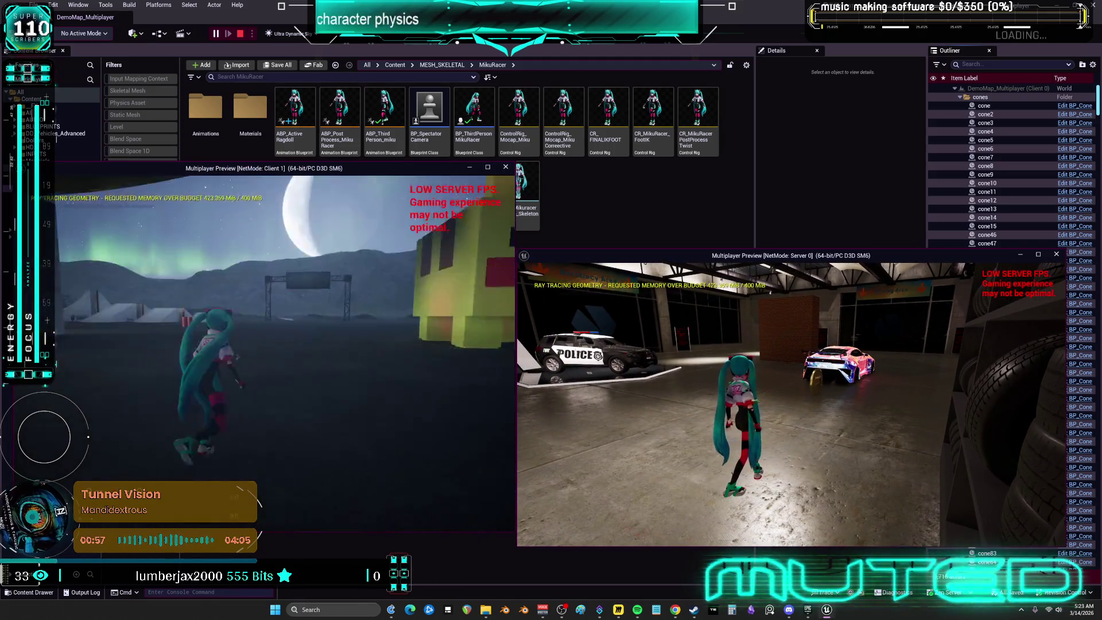
{"action": "key", "text": "w"}
{"action": "key", "text": "w"}
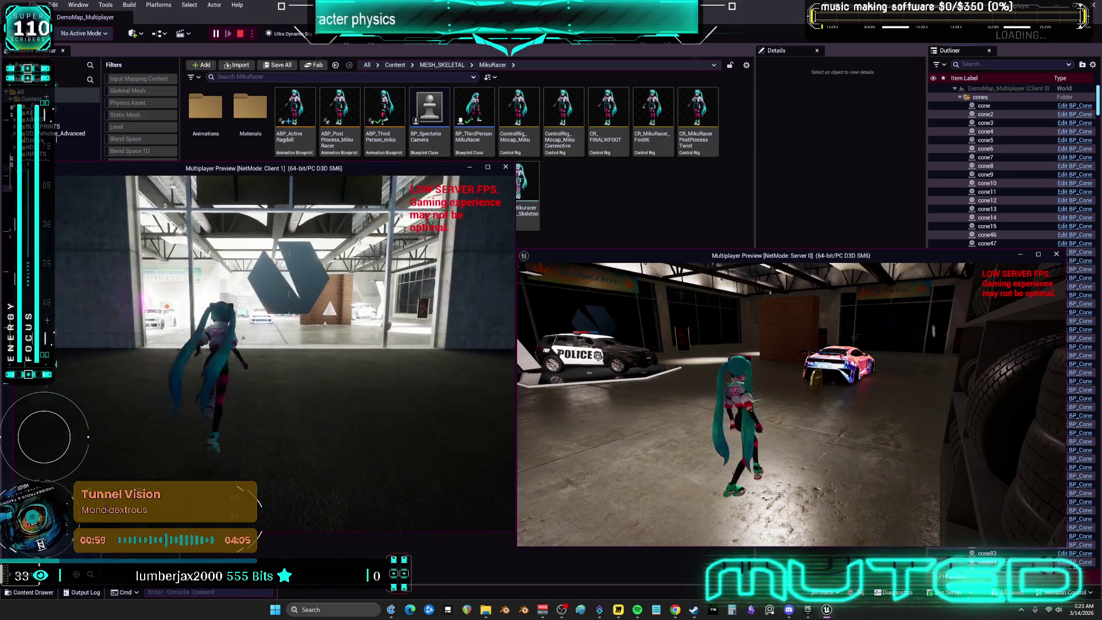
{"action": "key", "text": "w"}
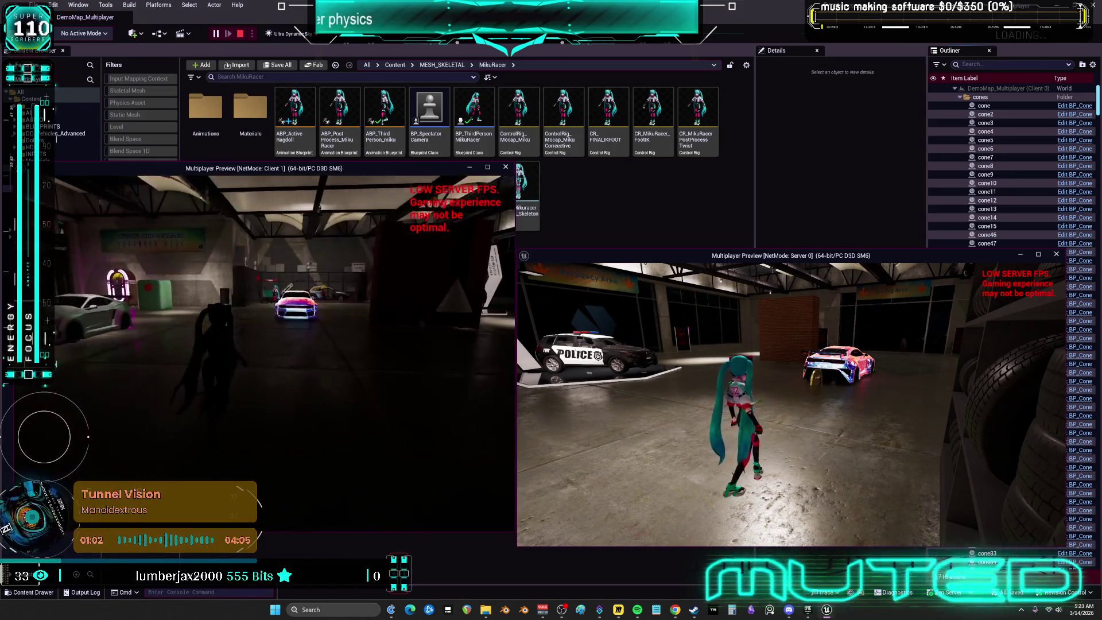
{"action": "key", "text": "w"}
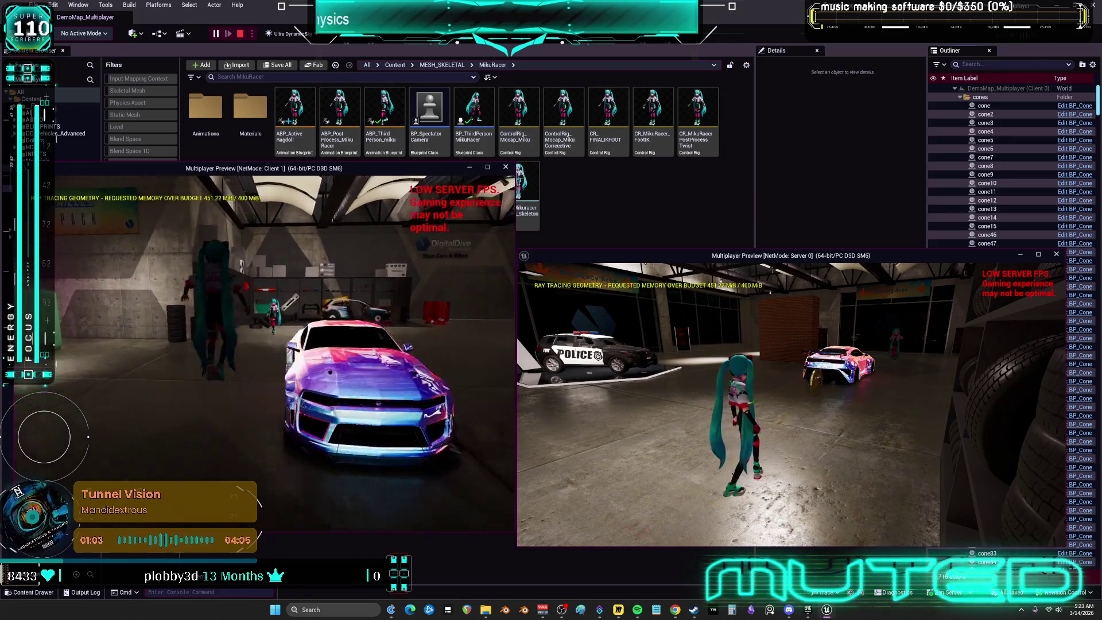
{"action": "key", "text": "r"}
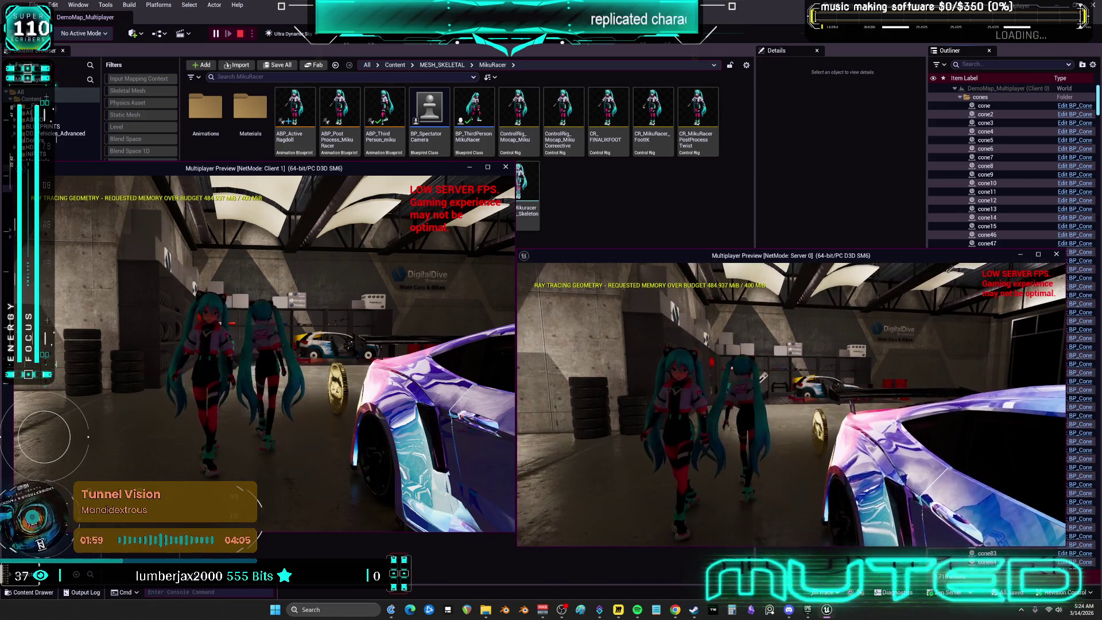
{"action": "key", "text": "Escape"}
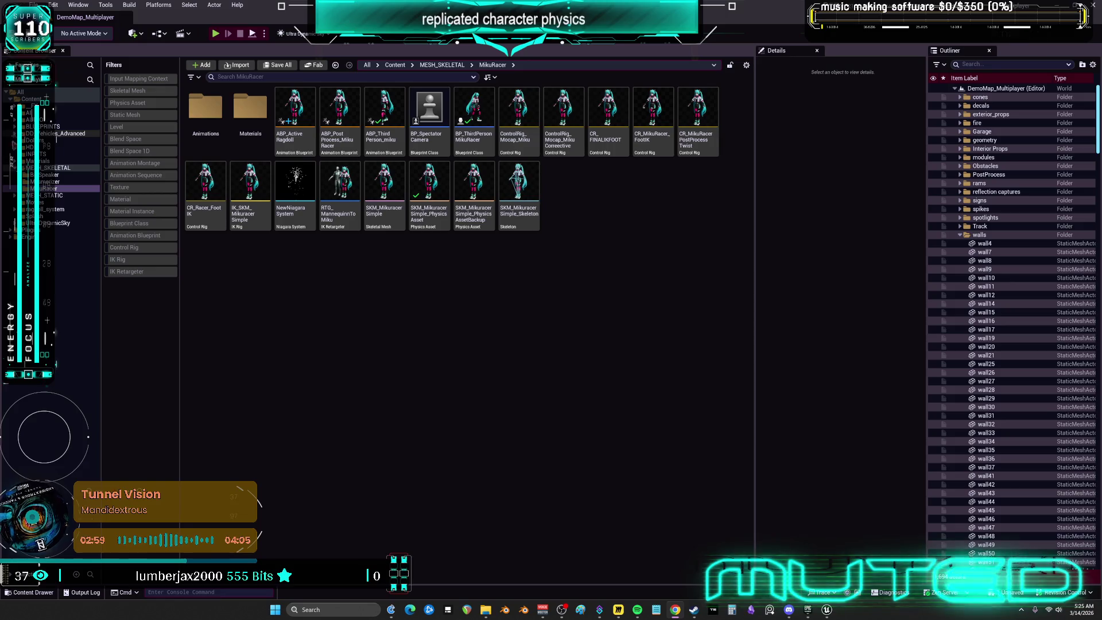
Expand the Materials folder in the Content Browser tree to show its subfolders
{"action": "left_click", "coordinate": [19, 161]}
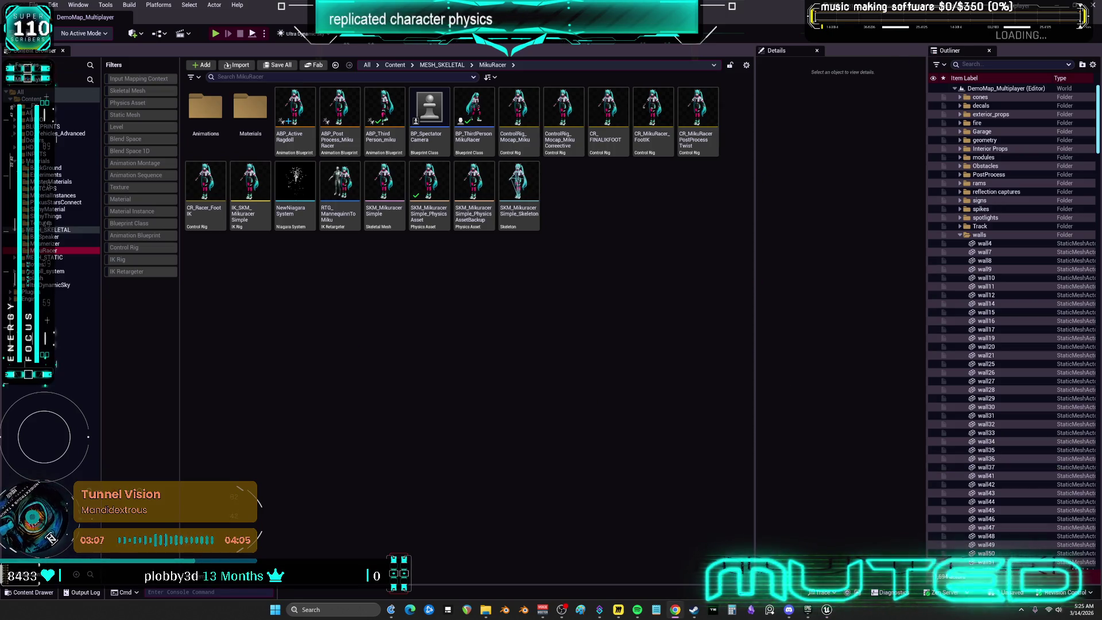
Erase the default Copyright Notice text in Project Description settings
{"action": "left_click", "coordinate": [519, 184]}
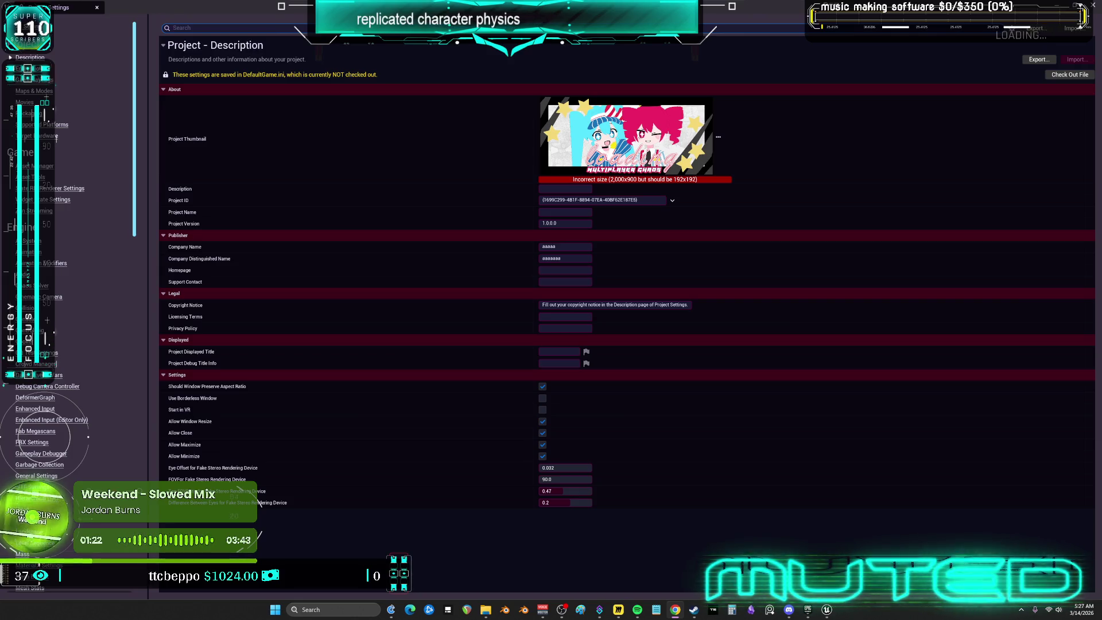
{"action": "left_click", "coordinate": [614, 303]}
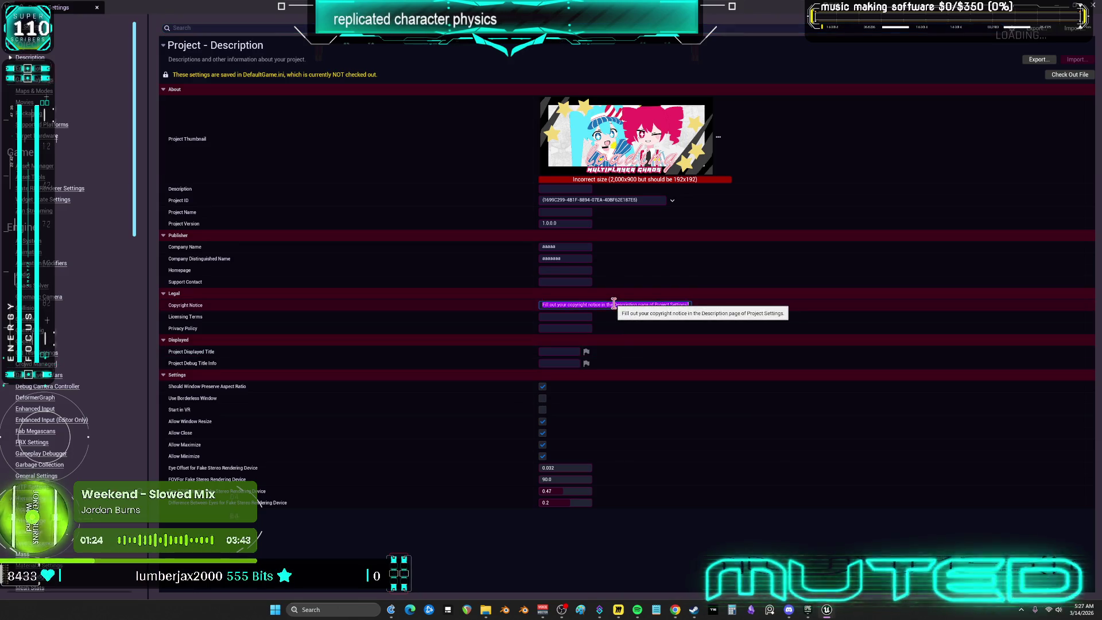
{"action": "key", "text": "BackSpace"}
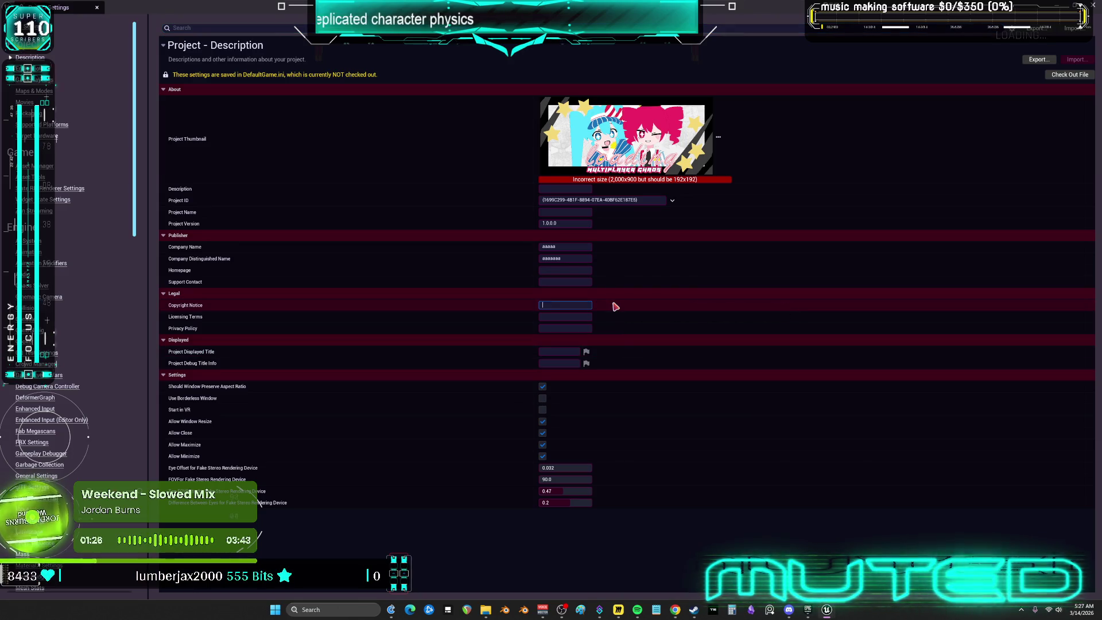
Write the Copyright Notice 'this is super advanced vtuber tech dont steal it we will sue you and stuff'
{"action": "key", "text": "Return"}
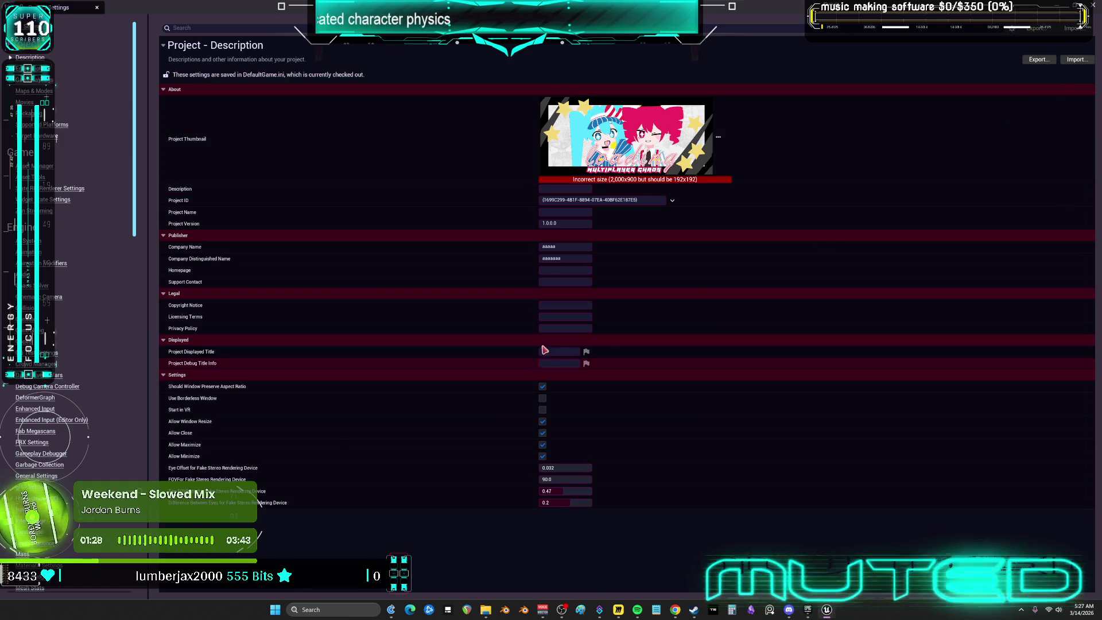
{"action": "left_click", "coordinate": [576, 306]}
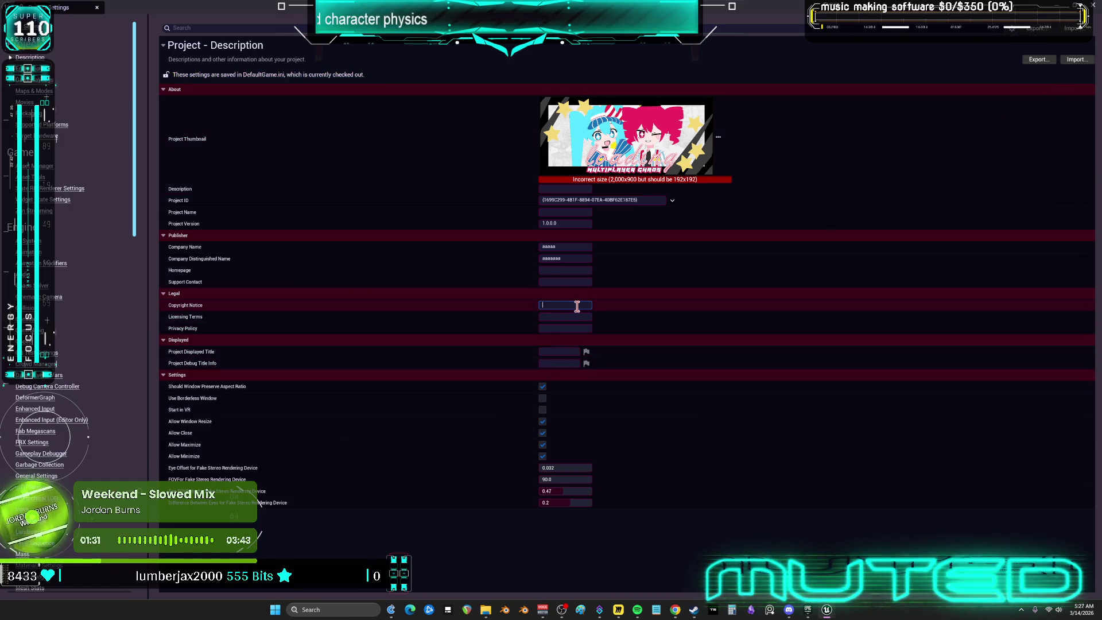
{"action": "type", "text": "("}
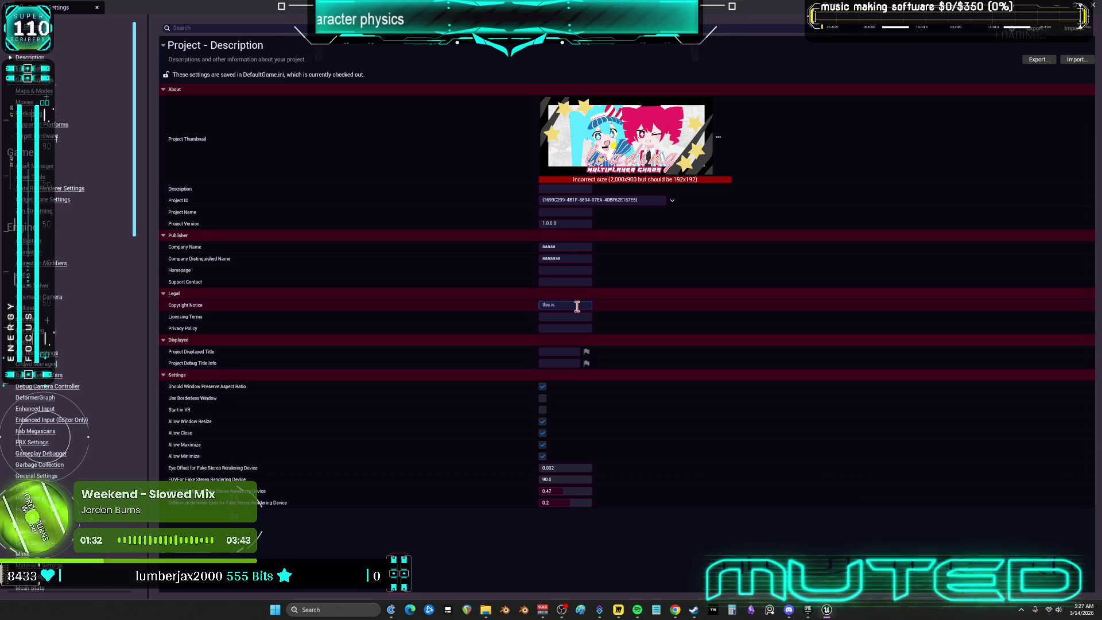
{"action": "type", "text": " super advanced vtube"}
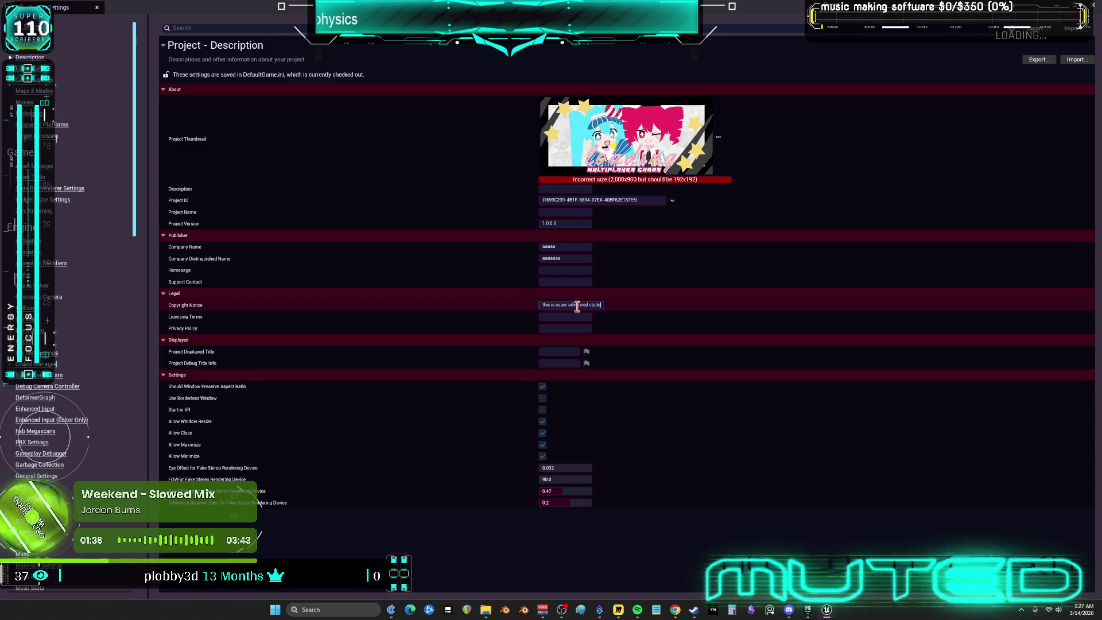
{"action": "type", "text": "chdont "}
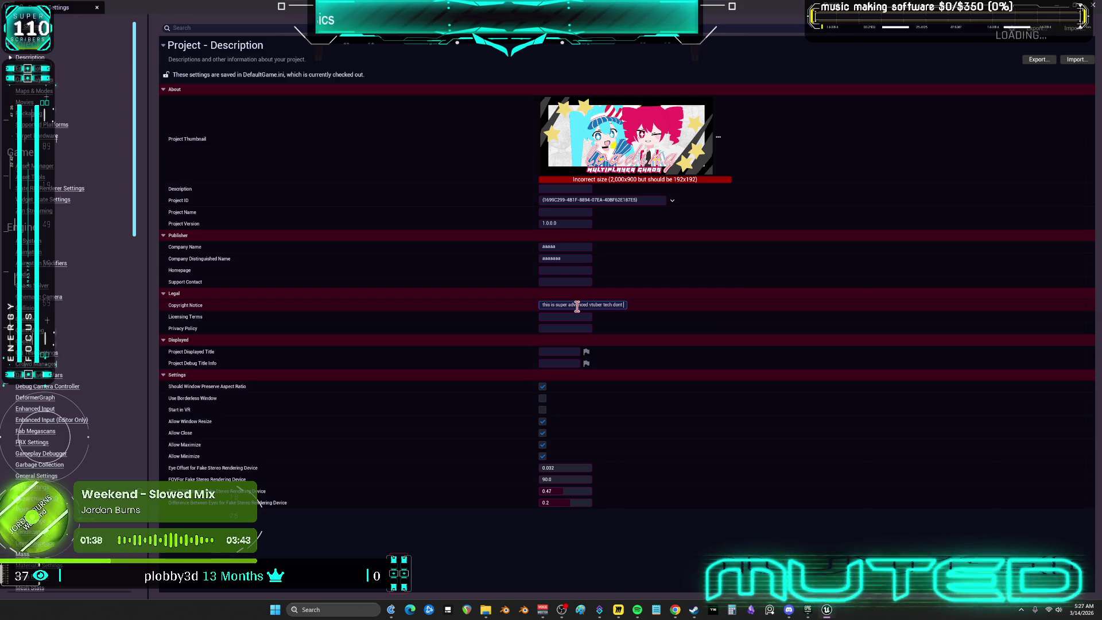
{"action": "type", "text": "steal it w"}
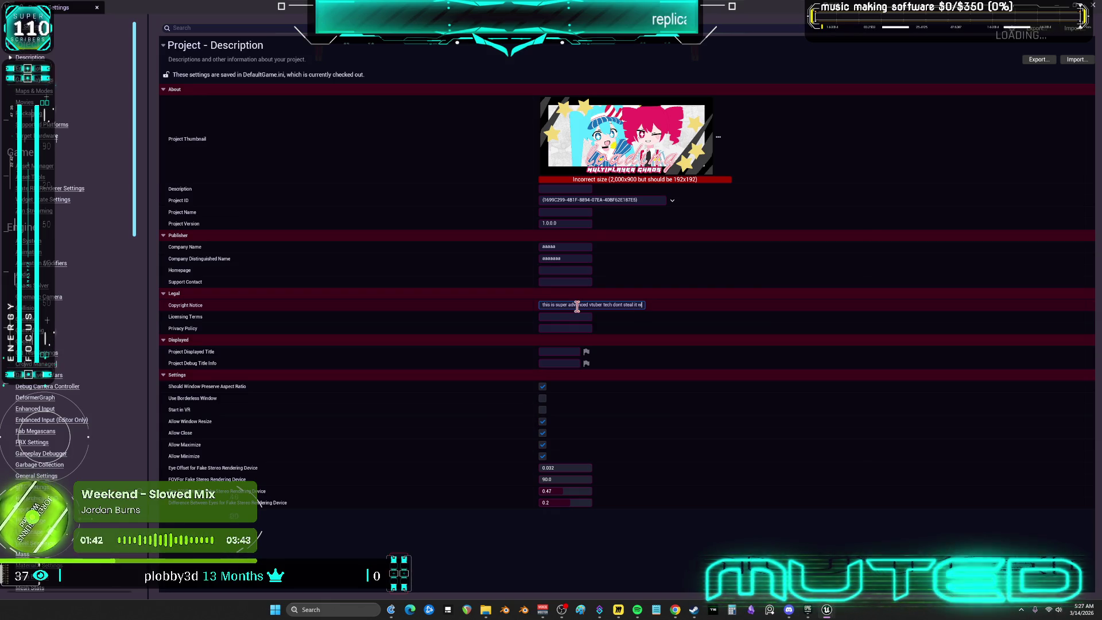
{"action": "type", "text": "e will sure you"}
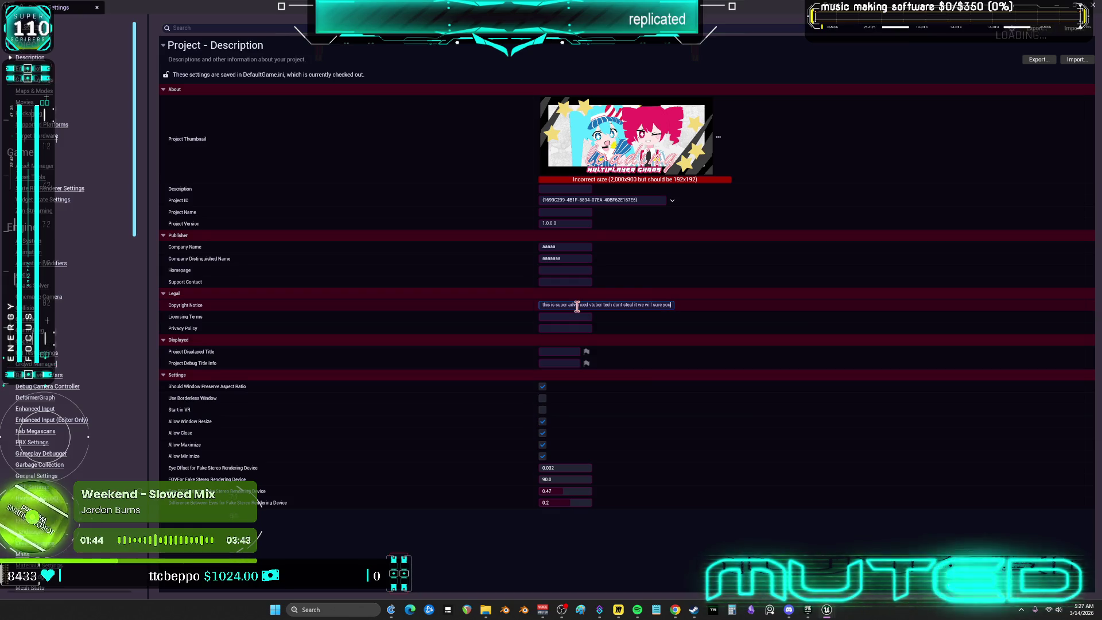
{"action": "key", "text": "BackSpace"}
{"action": "key", "text": "BackSpace"}
{"action": "key", "text": "BackSpace"}
{"action": "type", "text": "you and stuff"}
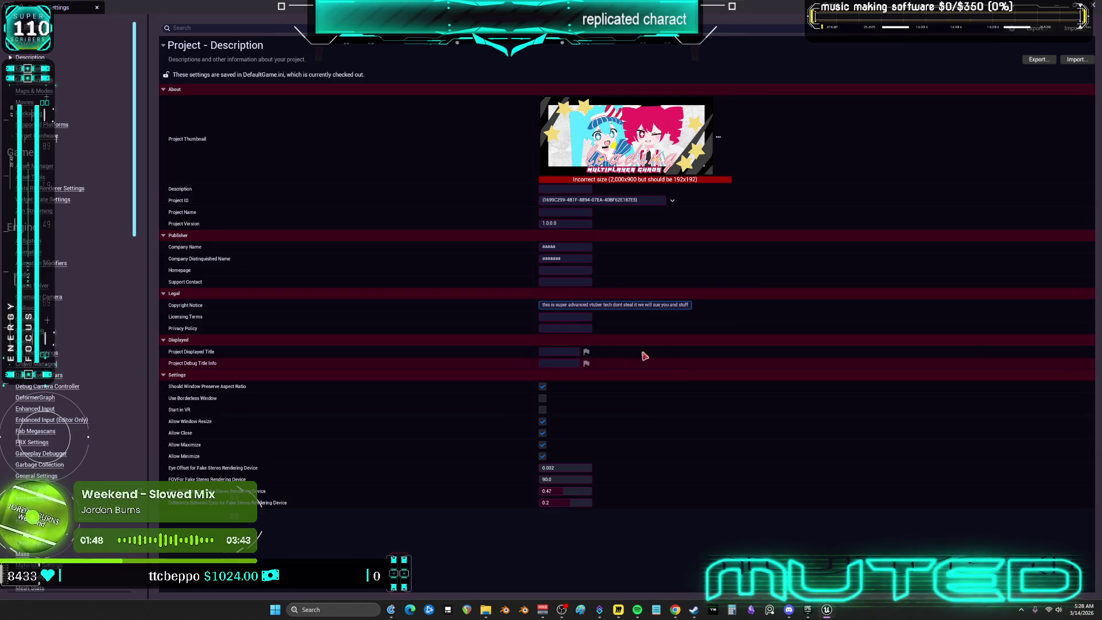
Set the Support Contact to 'lul no support contact'
{"action": "left_click", "coordinate": [561, 282]}
{"action": "type", "text": "lul no a"}
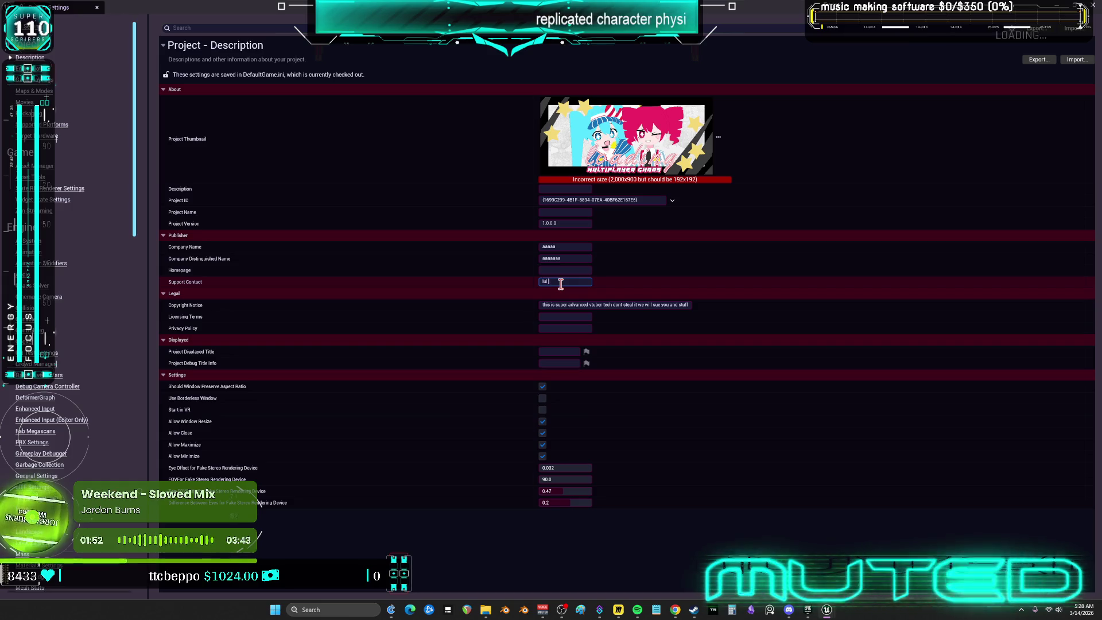
{"action": "type", "text": "upport contact"}
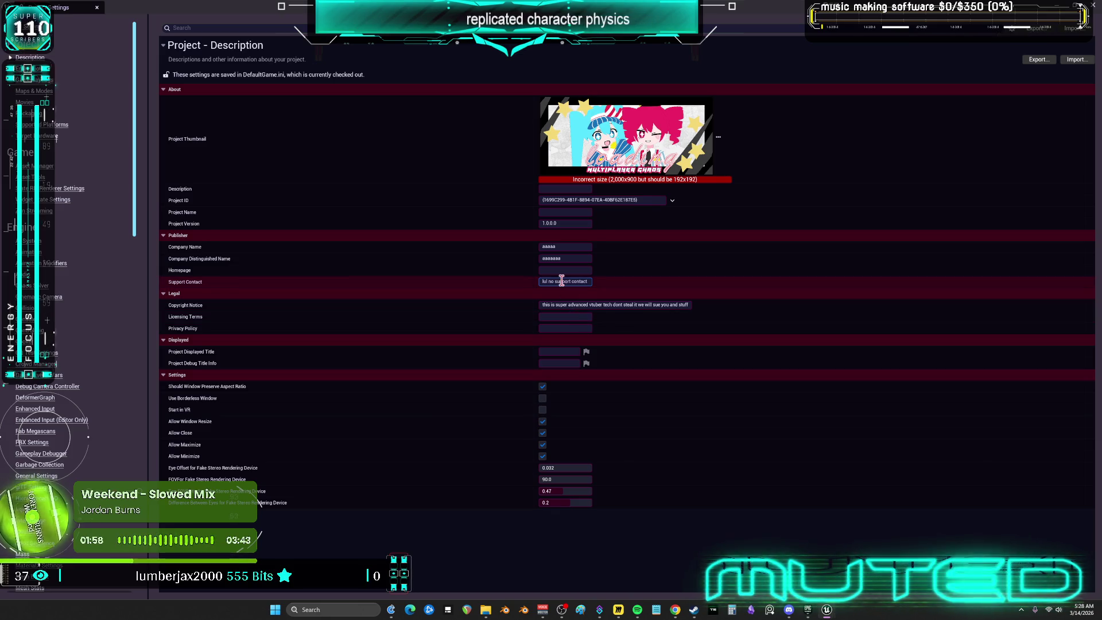
{"action": "left_click", "coordinate": [563, 271]}
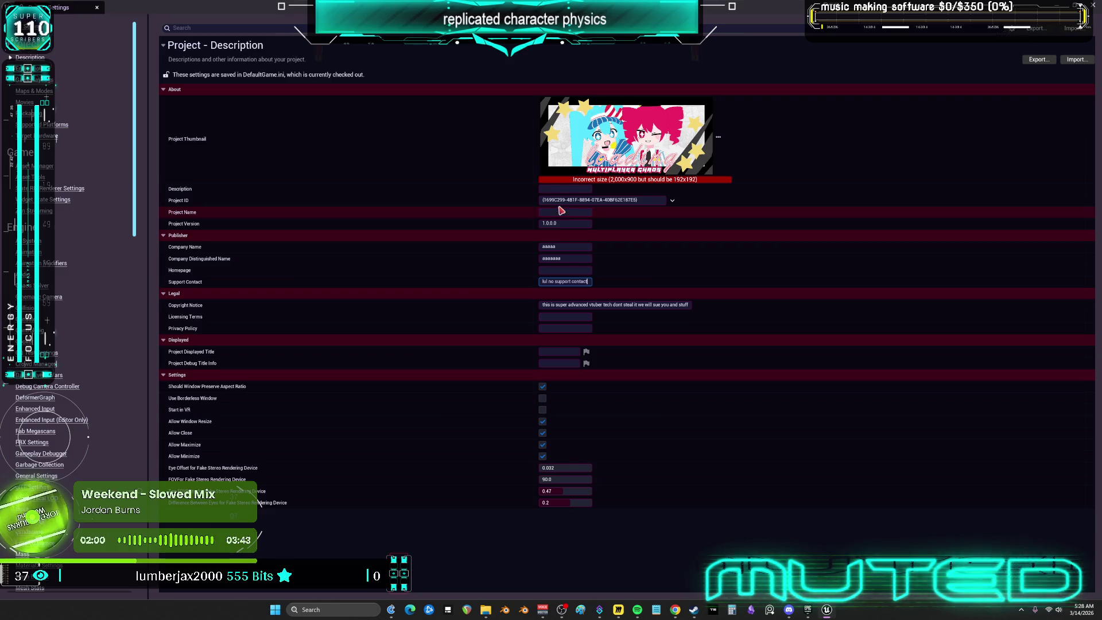
Set Project Version to 6.9.420, then switch to the Multiplayer project folder window
{"action": "left_click", "coordinate": [559, 212]}
{"action": "left_click", "coordinate": [569, 223]}
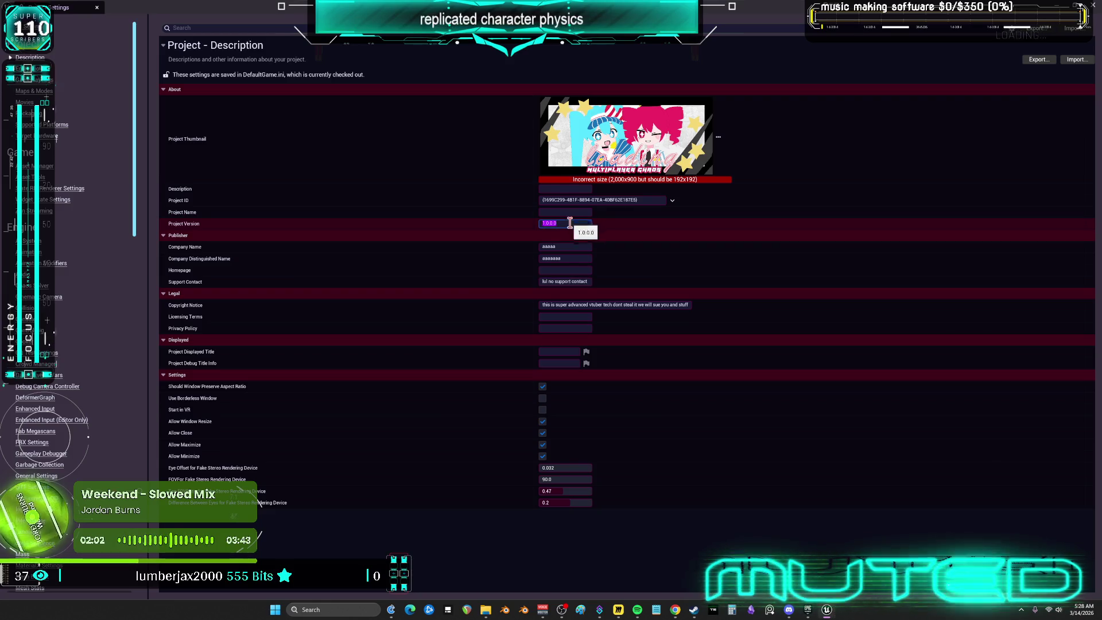
{"action": "type", "text": "1.0"}
{"action": "key", "text": "BackSpace"}
{"action": "key", "text": "BackSpace"}
{"action": "key", "text": "BackSpace"}
{"action": "type", "text": "6"}
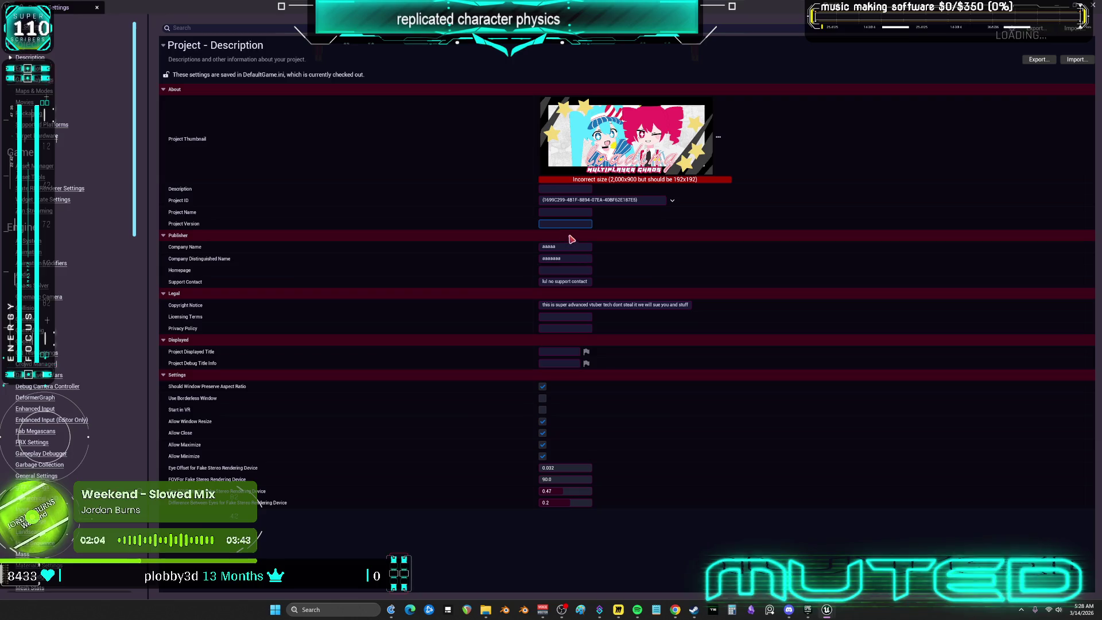
{"action": "type", "text": ".9.420"}
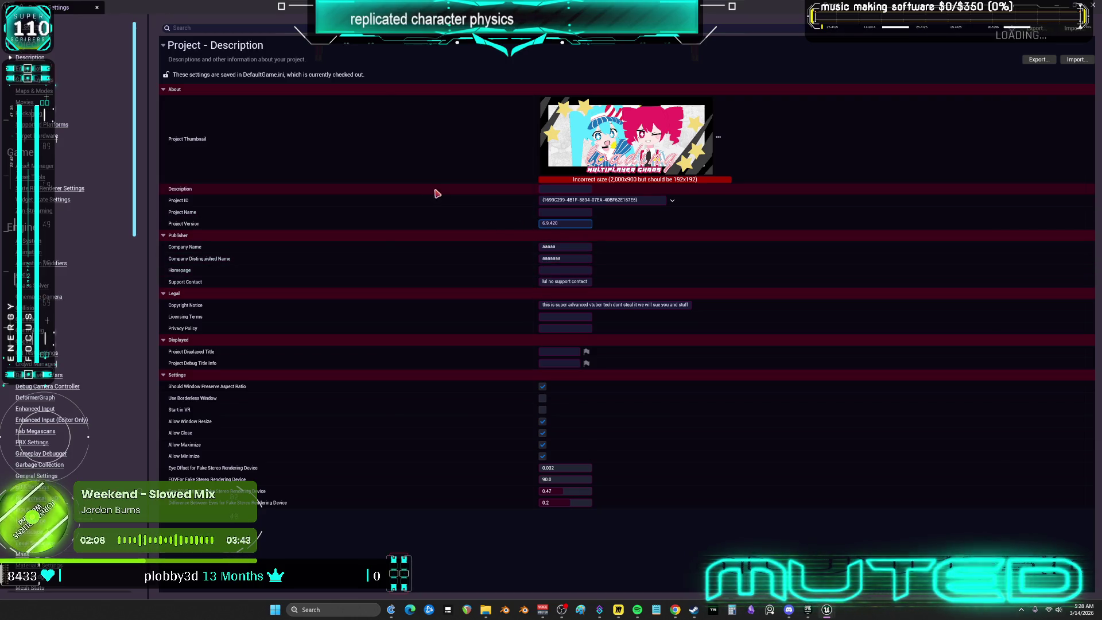
{"action": "left_click", "coordinate": [554, 329]}
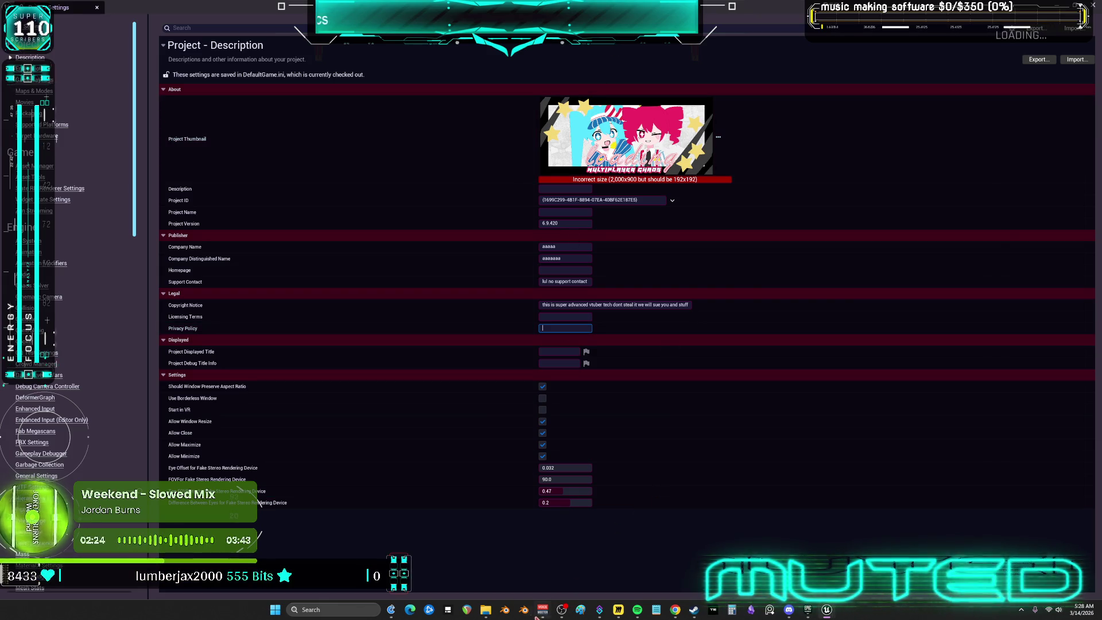
{"action": "mouse_move", "coordinate": [485, 610]}
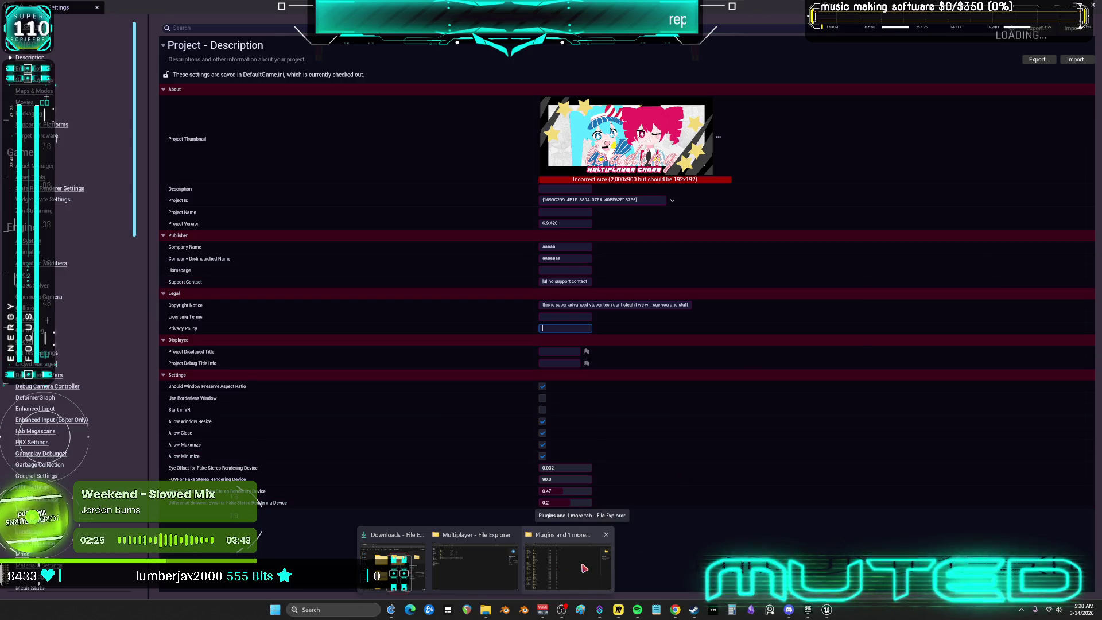
{"action": "left_click", "coordinate": [546, 577]}
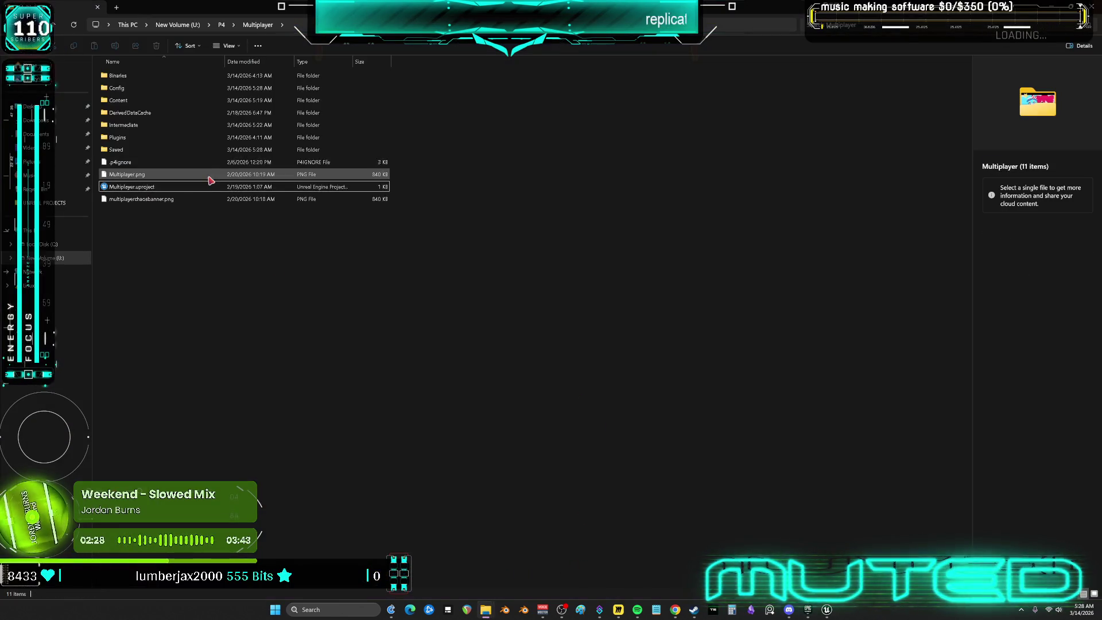
Open the Config folder and check the file properties of DefaultEngine.ini
{"action": "left_click", "coordinate": [138, 90]}
{"action": "double_click", "coordinate": [138, 89]}
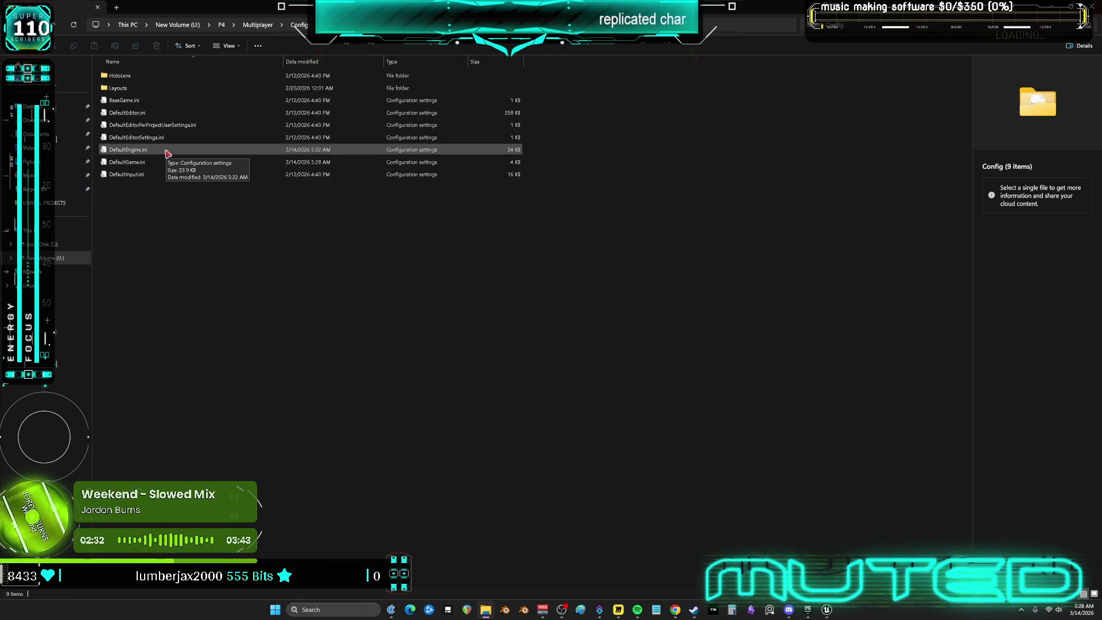
{"action": "left_click", "coordinate": [167, 151]}
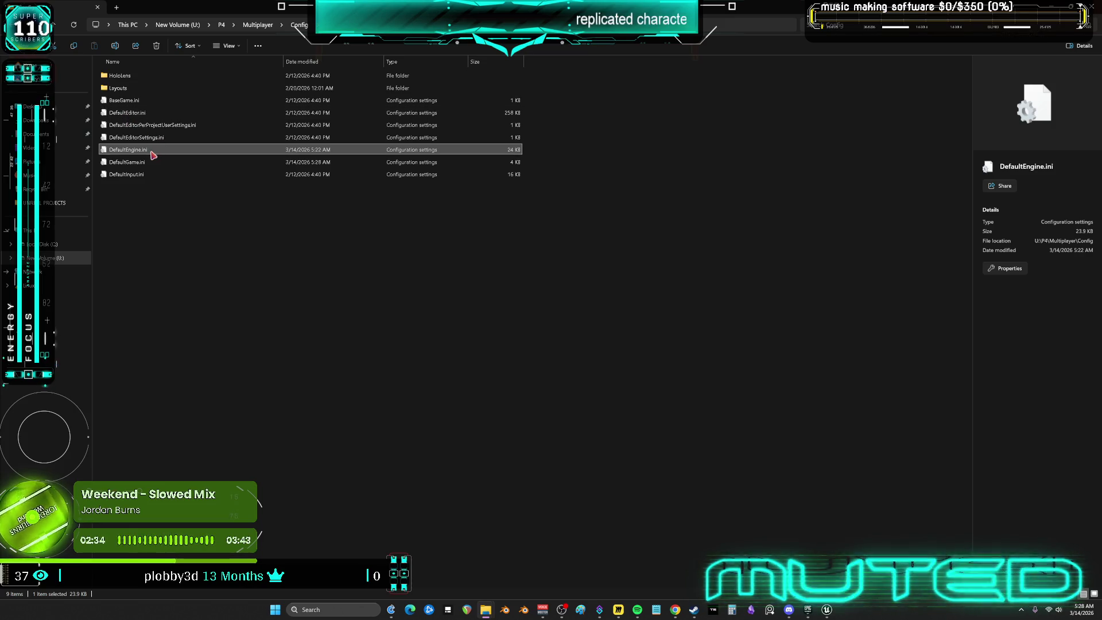
{"action": "right_click", "coordinate": [152, 151]}
{"action": "left_click", "coordinate": [214, 284]}
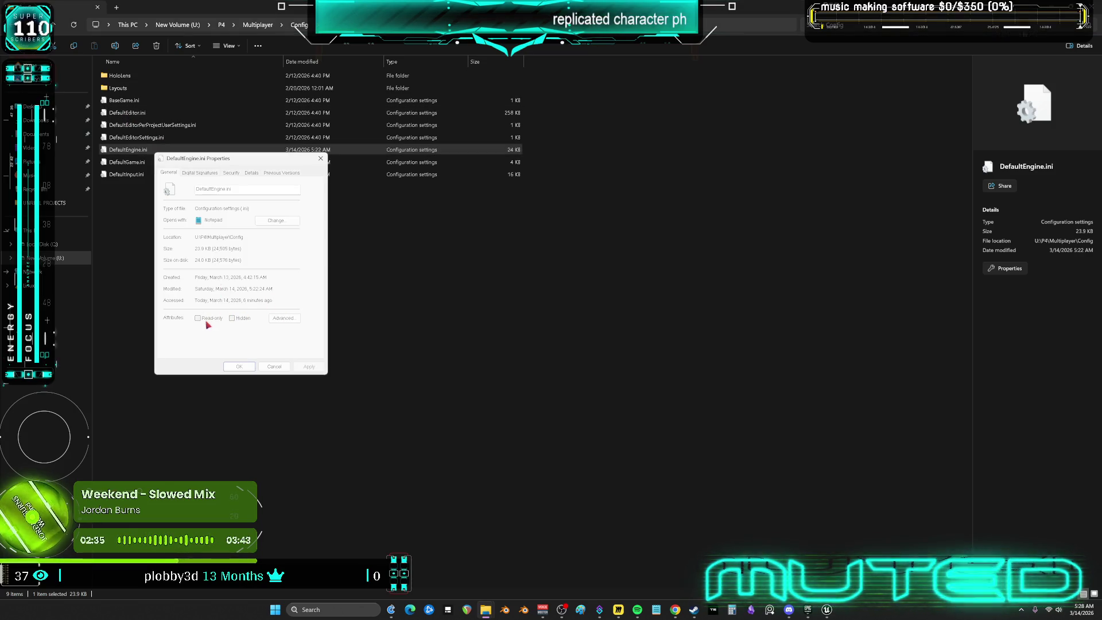
{"action": "left_click", "coordinate": [320, 158]}
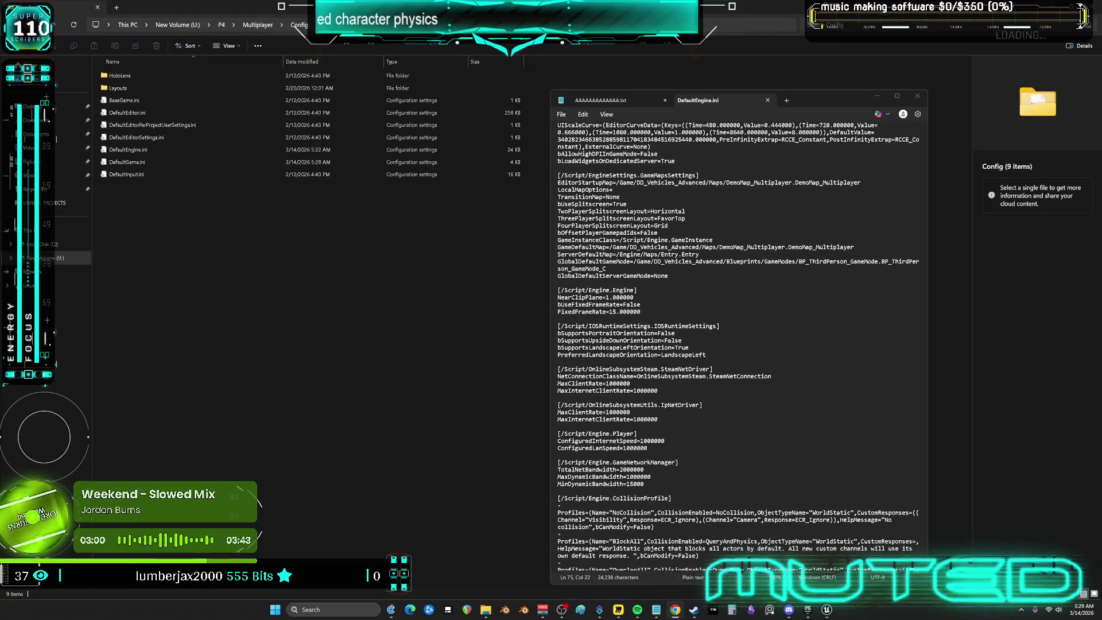
Highlight DefaultEngine.ini from [/Script/Engine.Engine] through MinDynamicBandwidth=15000
{"action": "mouse_move", "coordinate": [664, 485]}
{"action": "left_mouse_down"}
{"action": "mouse_move", "coordinate": [573, 367]}
{"action": "mouse_move", "coordinate": [552, 293]}
{"action": "left_mouse_up"}
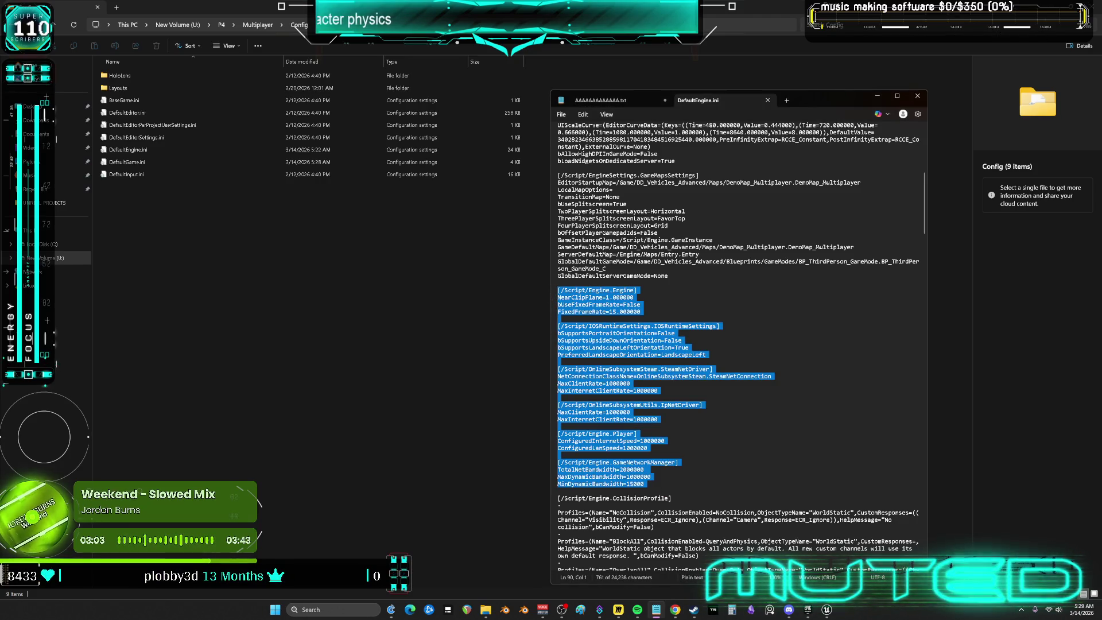
{"action": "key", "text": "alt+Tab"}
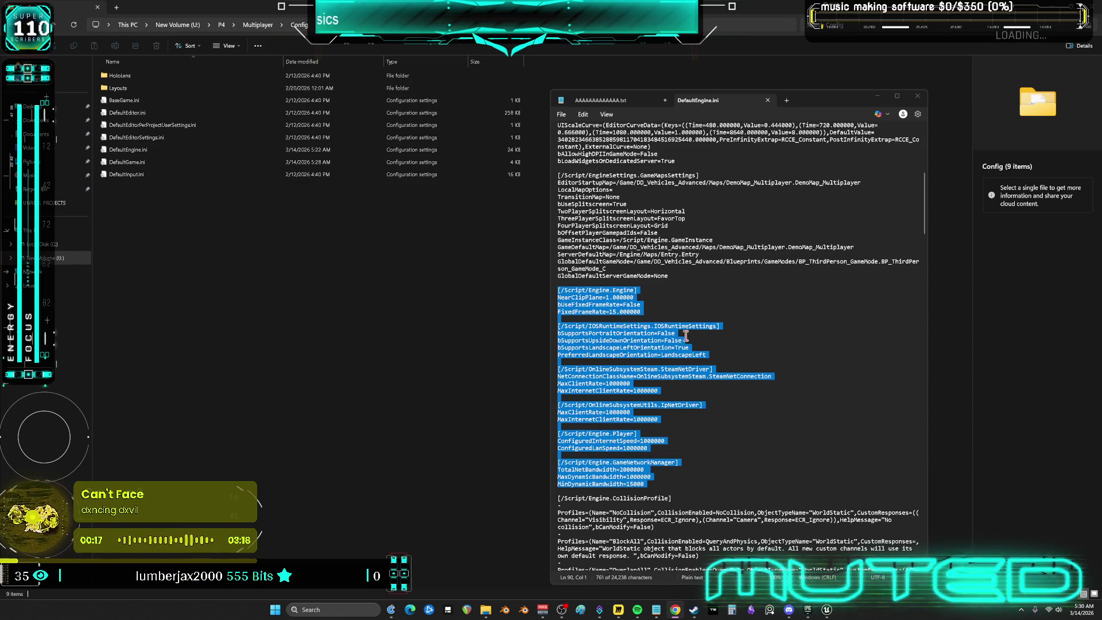
Search DefaultEngine.ini for 'max' after the 'maxtic' search finds no match
{"action": "left_click", "coordinate": [683, 425]}
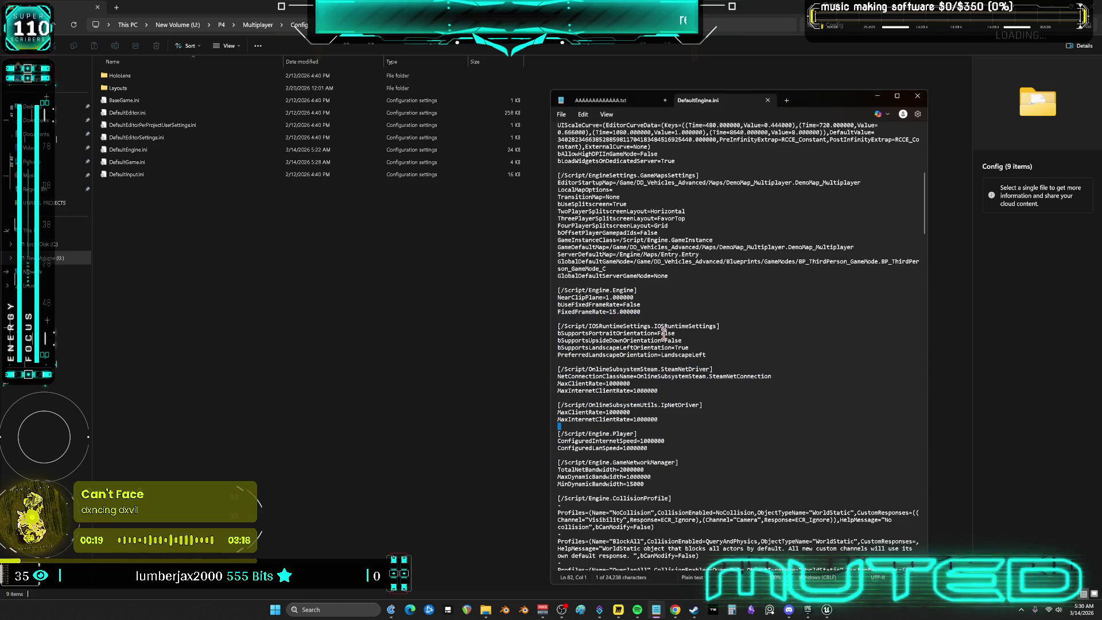
{"action": "left_click", "coordinate": [643, 312]}
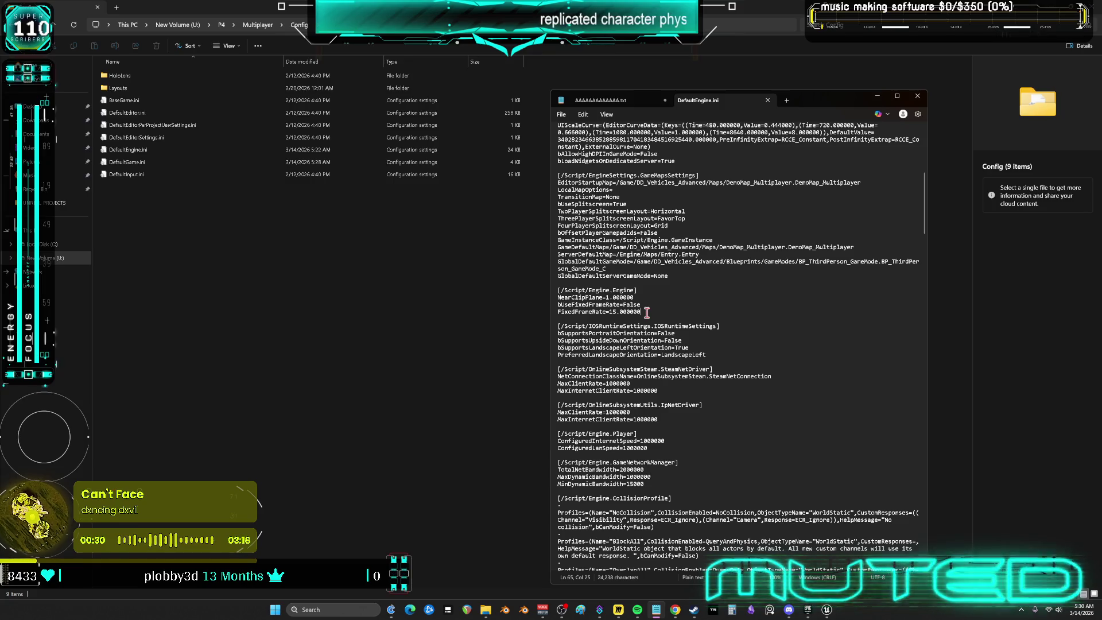
{"action": "key", "text": "ctrl+f"}
{"action": "type", "text": "max"}
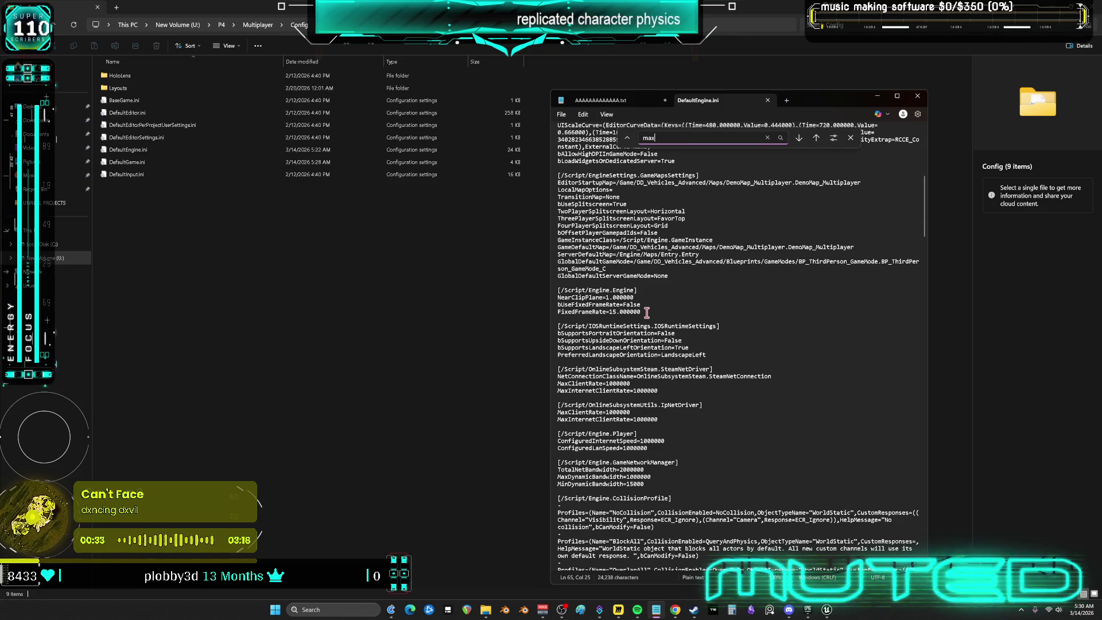
{"action": "type", "text": "tic"}
{"action": "key", "text": "Return"}
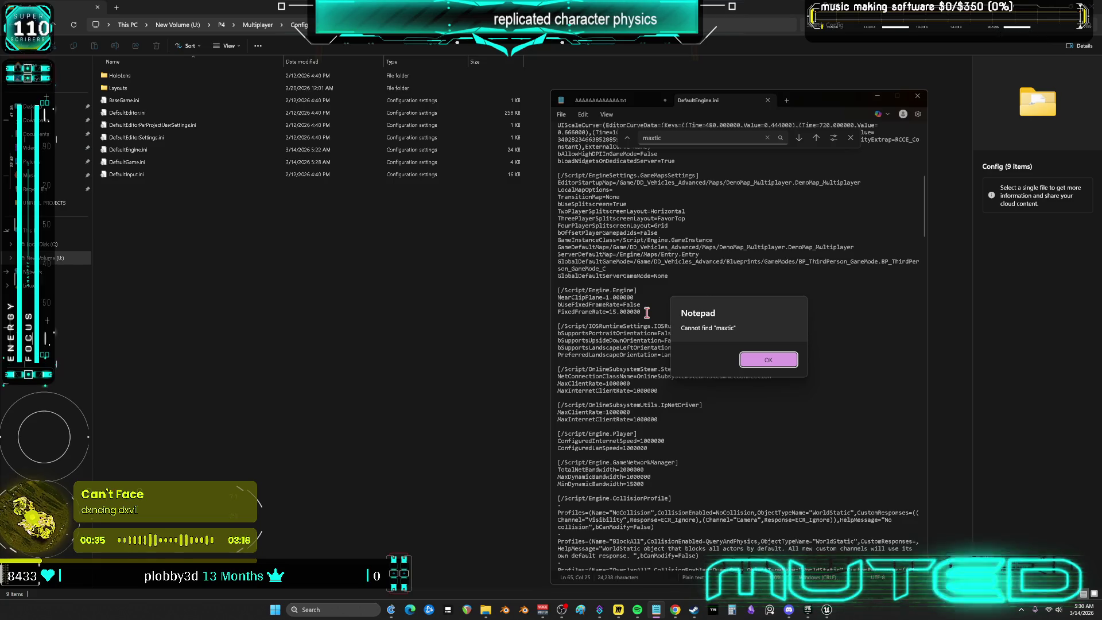
{"action": "key", "text": "Return"}
{"action": "key", "text": "BackSpace"}
{"action": "key", "text": "BackSpace"}
{"action": "key", "text": "BackSpace"}
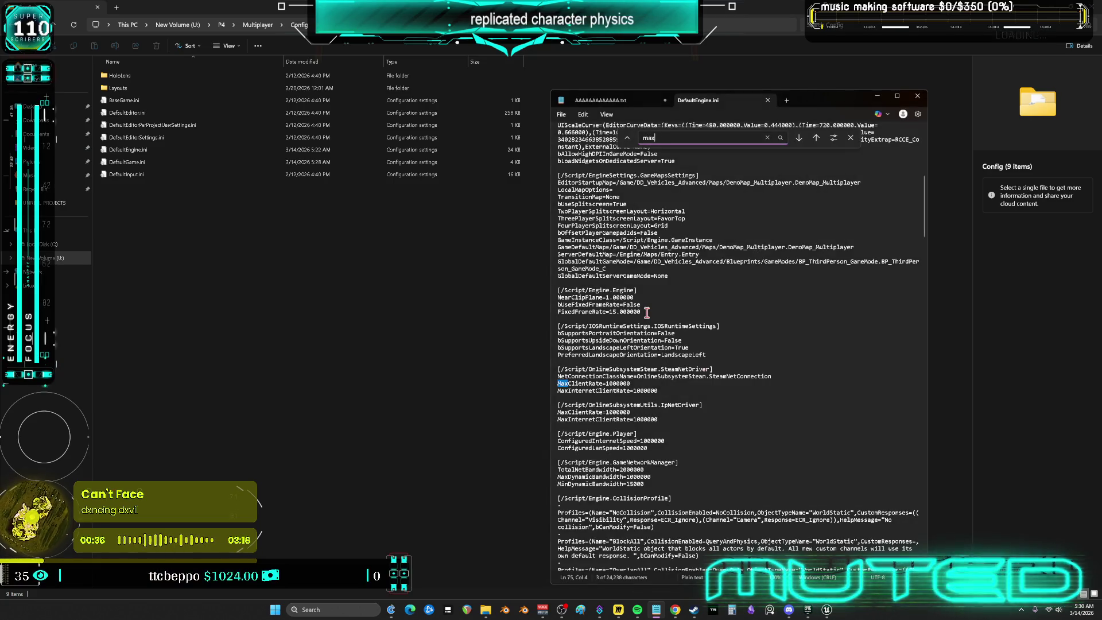
Step through every 'max' match in the file, wrapping back around to MaxClientRate
{"action": "left_click", "coordinate": [799, 139]}
{"action": "left_click", "coordinate": [799, 138]}
{"action": "left_click", "coordinate": [798, 138]}
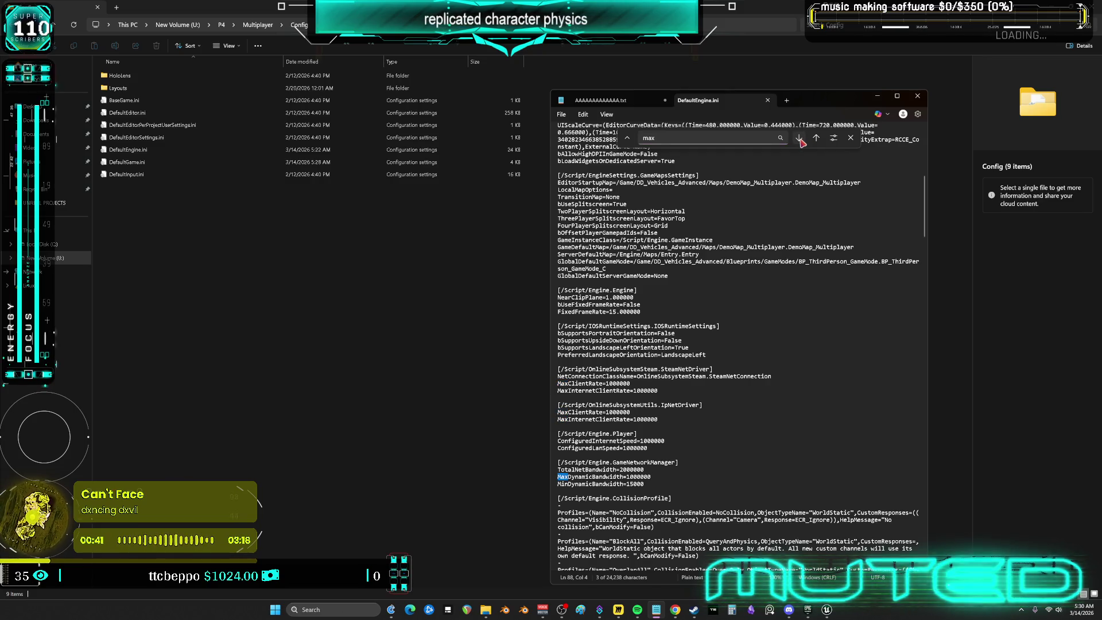
{"action": "left_click", "coordinate": [798, 139]}
{"action": "left_click", "coordinate": [799, 139]}
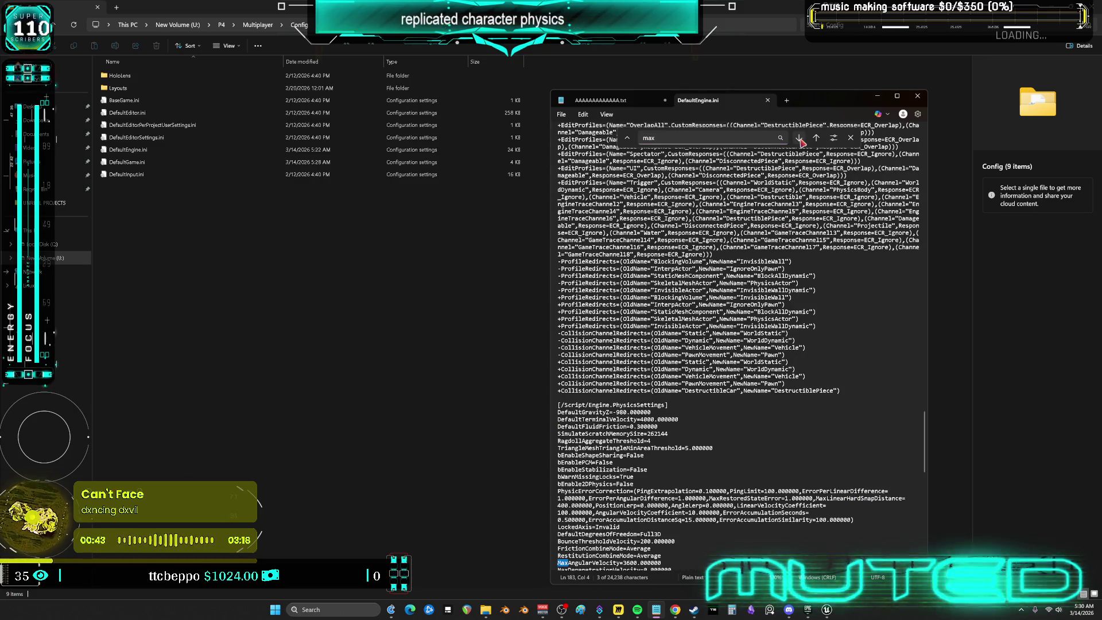
{"action": "left_click", "coordinate": [800, 139]}
{"action": "left_click", "coordinate": [799, 139]}
{"action": "left_click", "coordinate": [799, 139]}
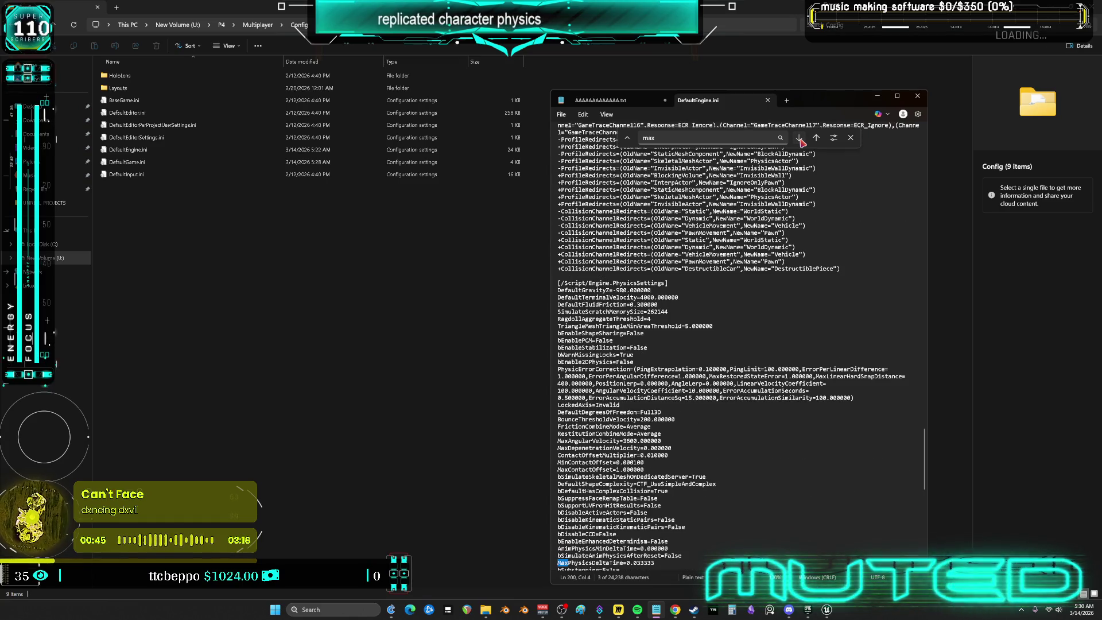
{"action": "left_click", "coordinate": [799, 139]}
{"action": "left_click", "coordinate": [799, 139]}
{"action": "left_click", "coordinate": [799, 139]}
{"action": "left_click", "coordinate": [799, 139]}
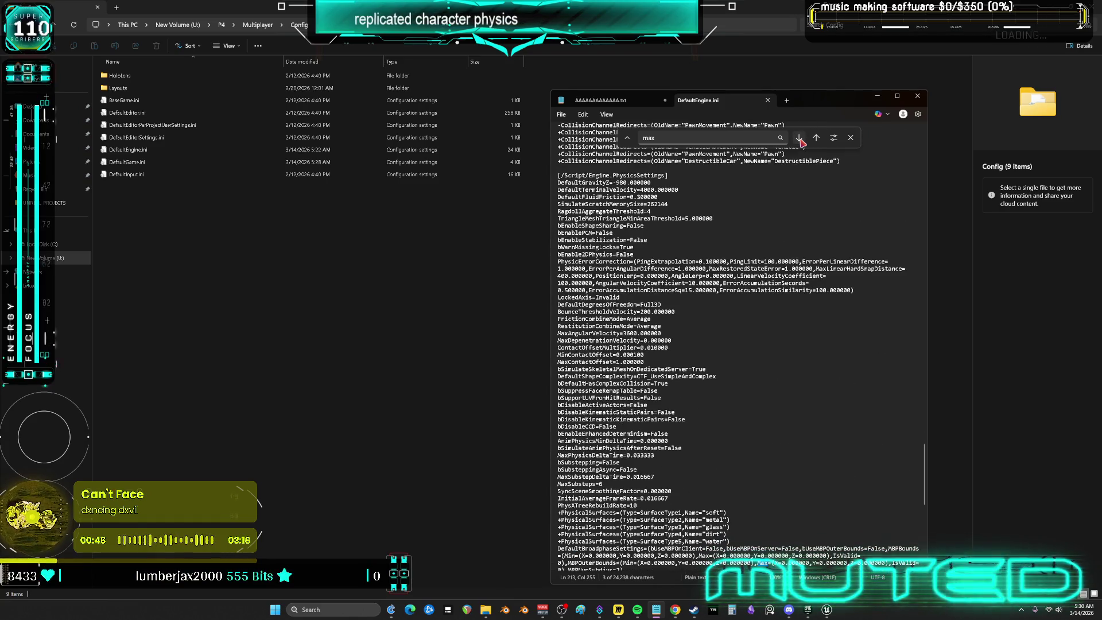
{"action": "left_click", "coordinate": [799, 139]}
{"action": "left_click", "coordinate": [799, 139]}
{"action": "left_click", "coordinate": [799, 139]}
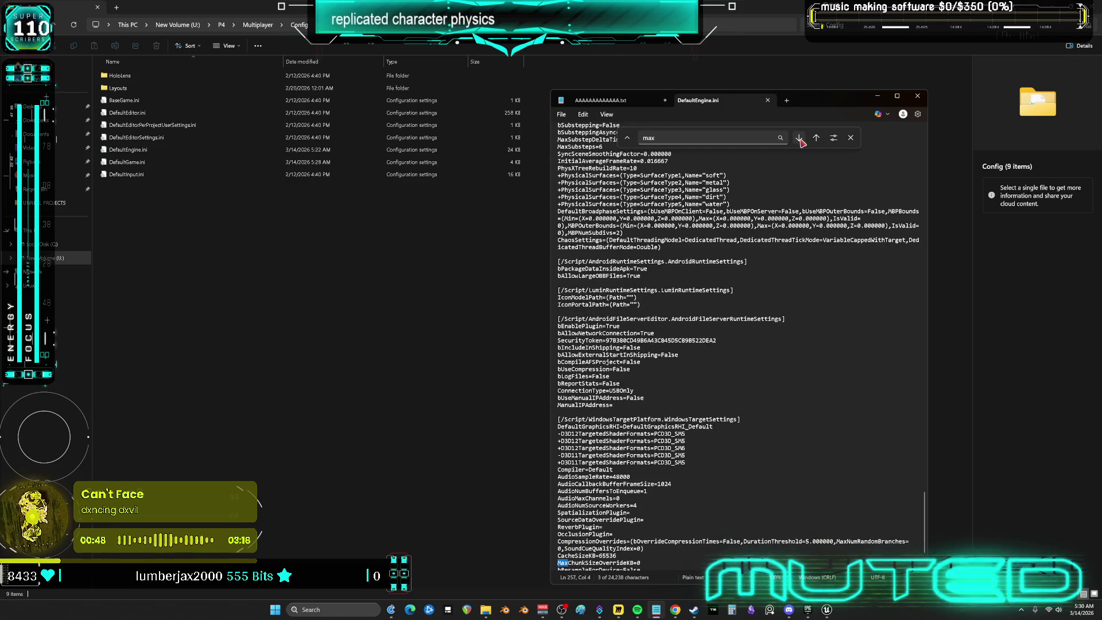
{"action": "left_click", "coordinate": [799, 138]}
{"action": "left_click", "coordinate": [799, 139]}
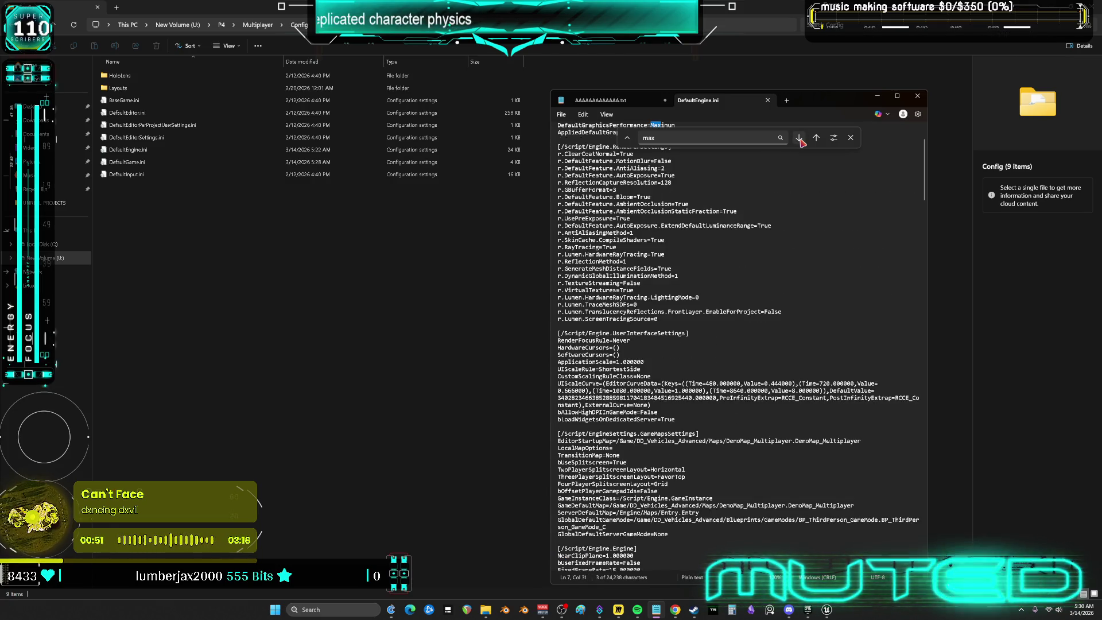
{"action": "left_click", "coordinate": [799, 139]}
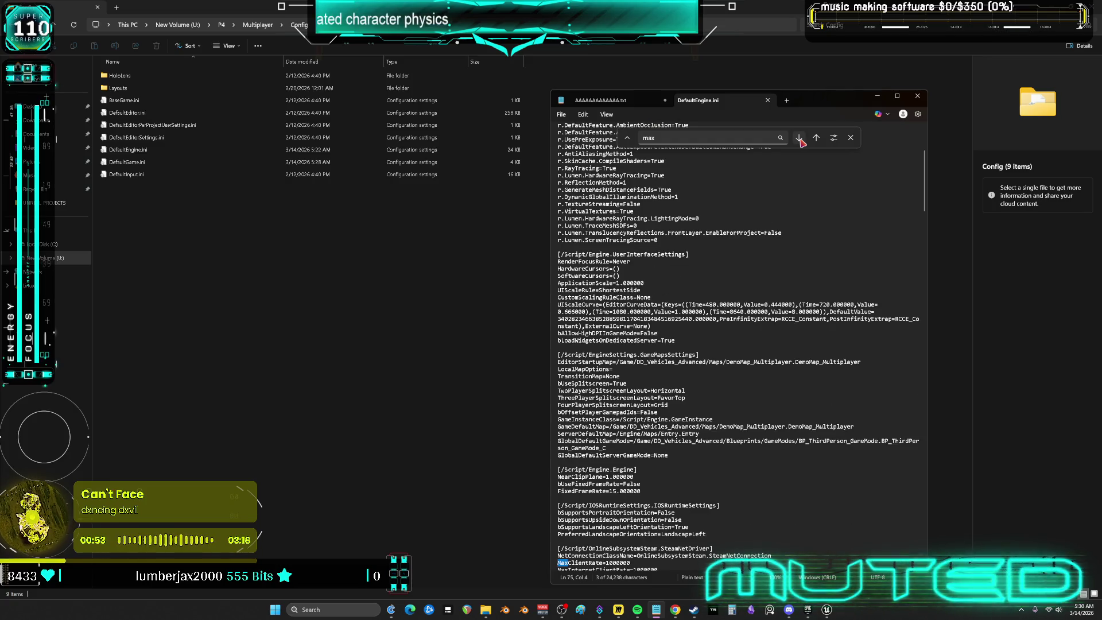
{"action": "left_click", "coordinate": [799, 139]}
{"action": "left_click", "coordinate": [799, 139]}
{"action": "left_click", "coordinate": [799, 139]}
{"action": "scroll", "coordinate": [773, 230], "scroll_direction": "up", "scroll_amount": 2}
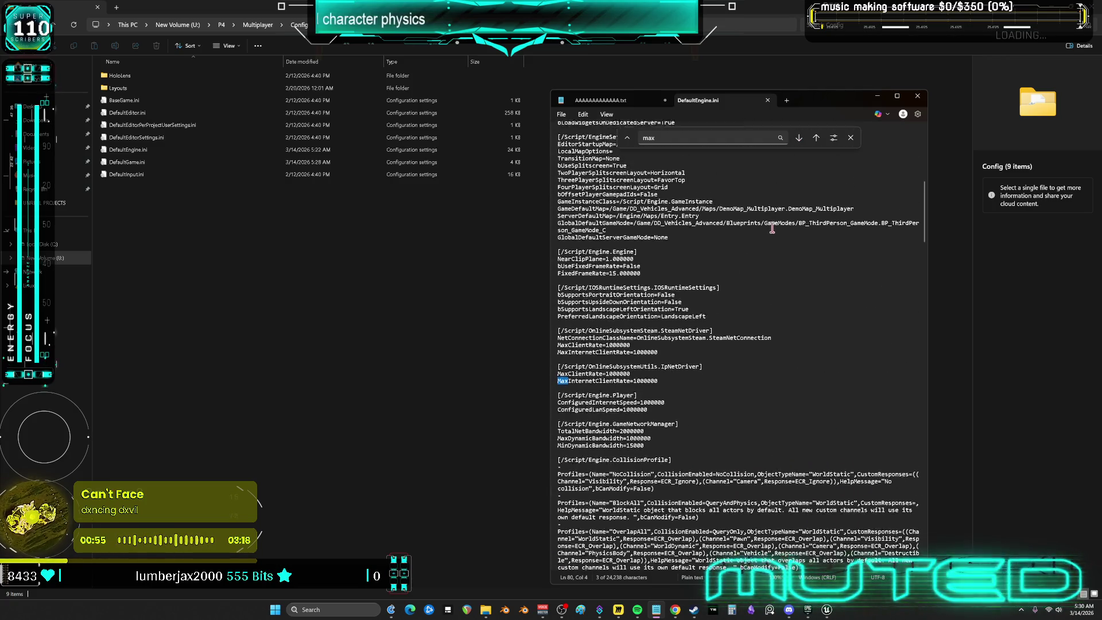
{"action": "left_click", "coordinate": [843, 284]}
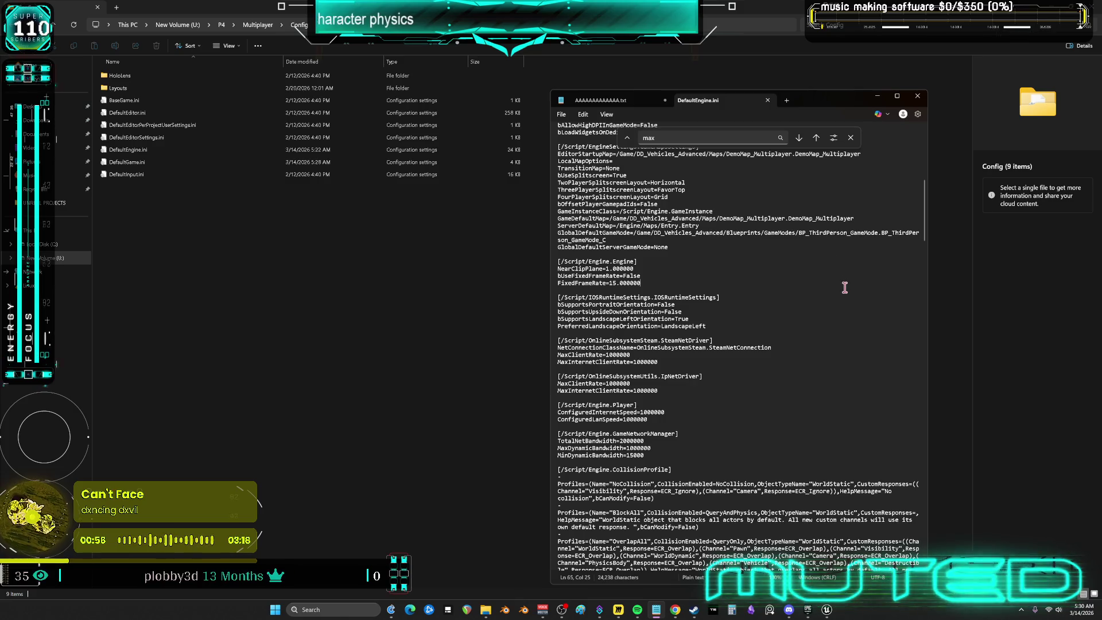
Close the Find bar and return to the DefaultEngine.ini text
{"action": "left_click", "coordinate": [850, 138]}
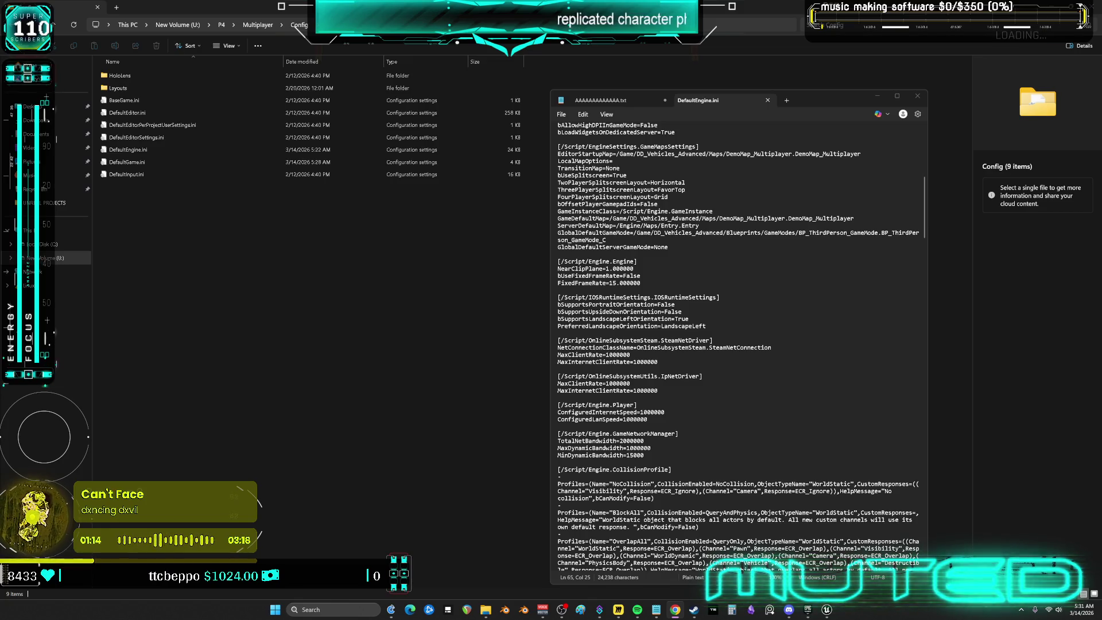
{"action": "left_click", "coordinate": [687, 388]}
Remove one stray character at the end of the TotalNetBandwidth line
{"action": "left_click", "coordinate": [671, 425]}
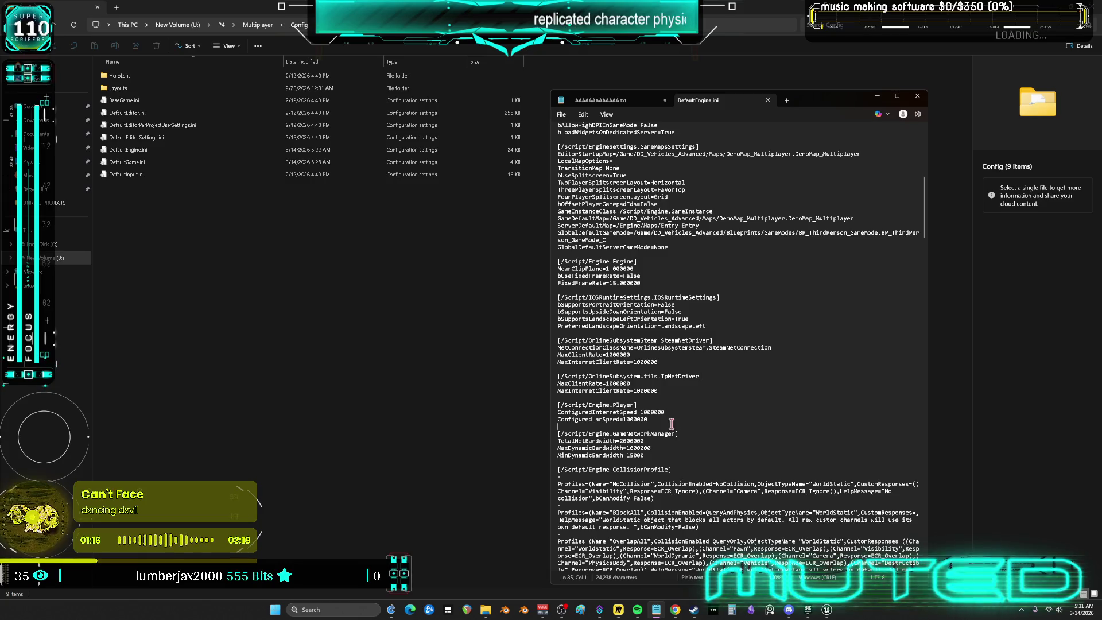
{"action": "left_click", "coordinate": [664, 440]}
{"action": "key", "text": "BackSpace"}
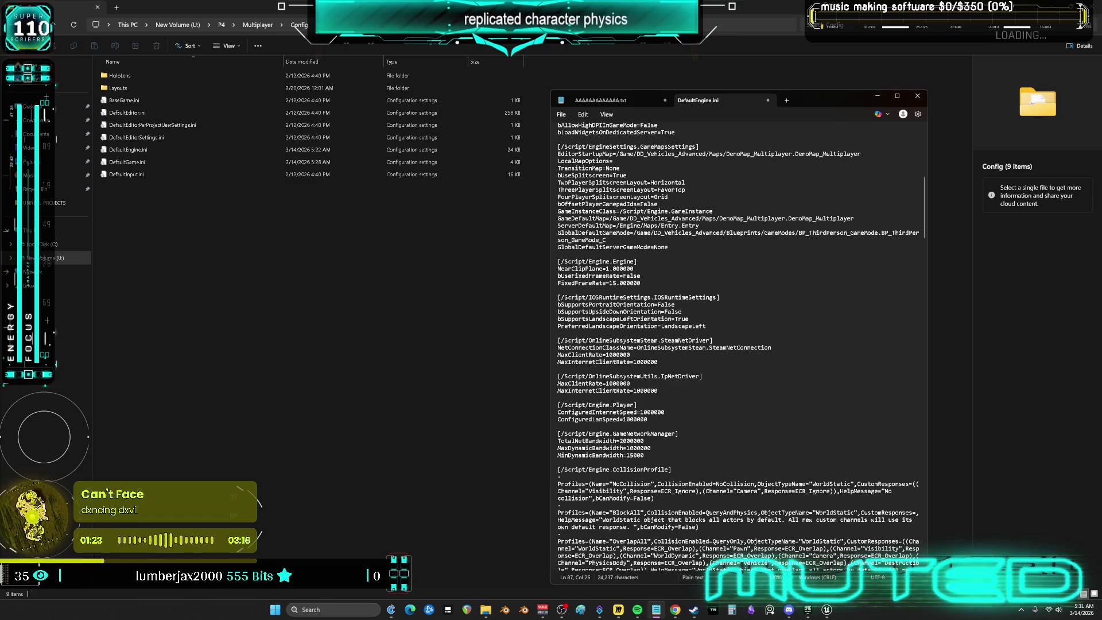
{"action": "key", "text": "alt+Tab"}
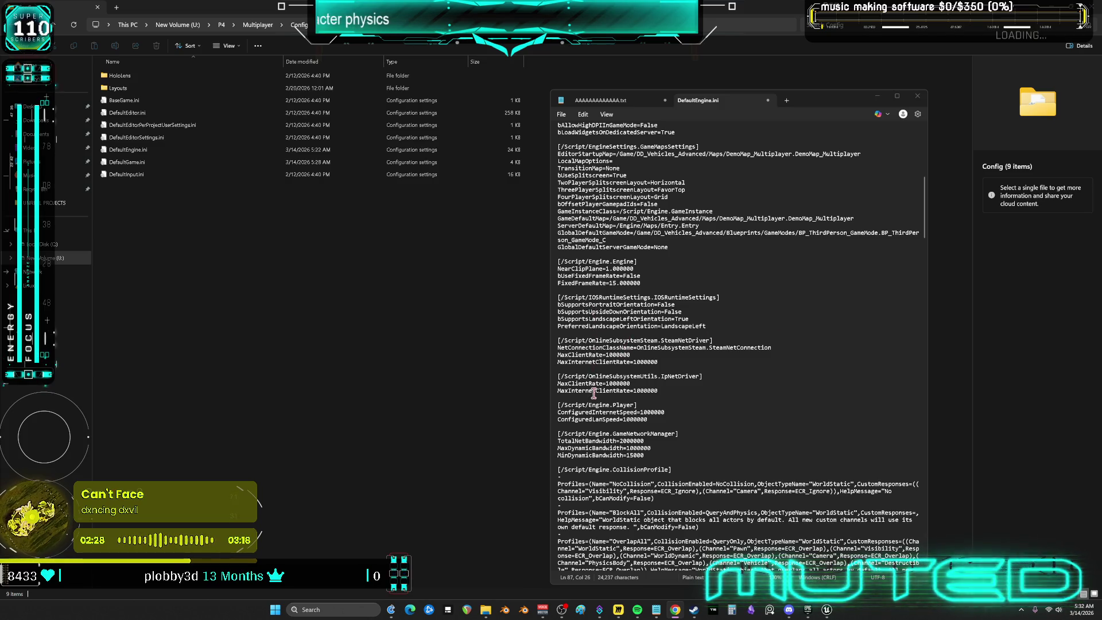
{"action": "left_click_drag", "start_coordinate": [616, 383], "coordinate": [623, 384]}
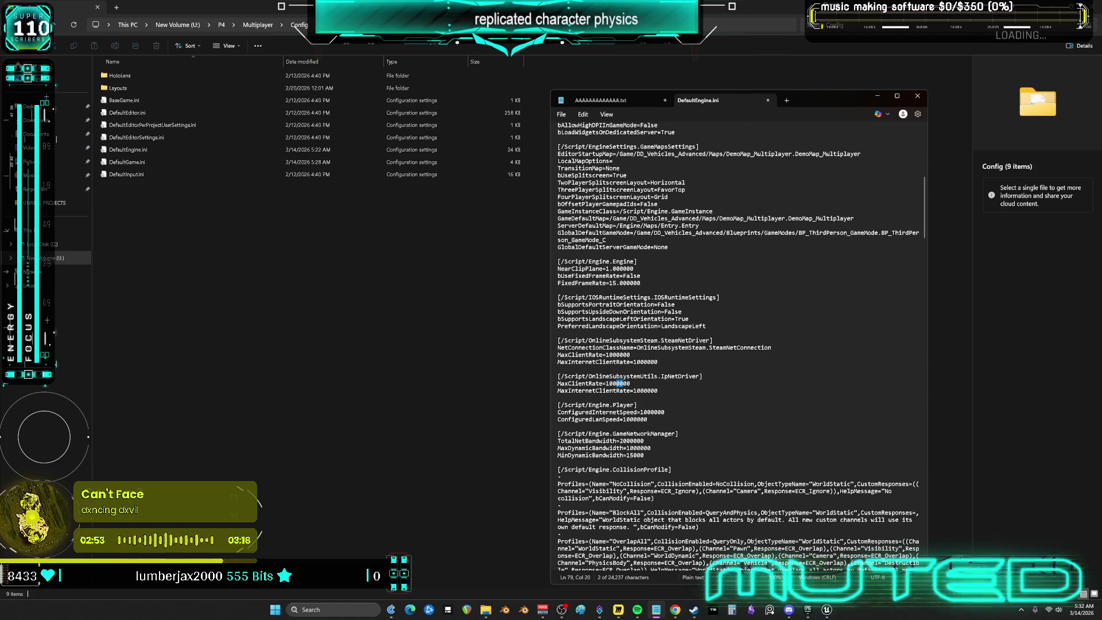
{"action": "key", "text": "alt+Tab"}
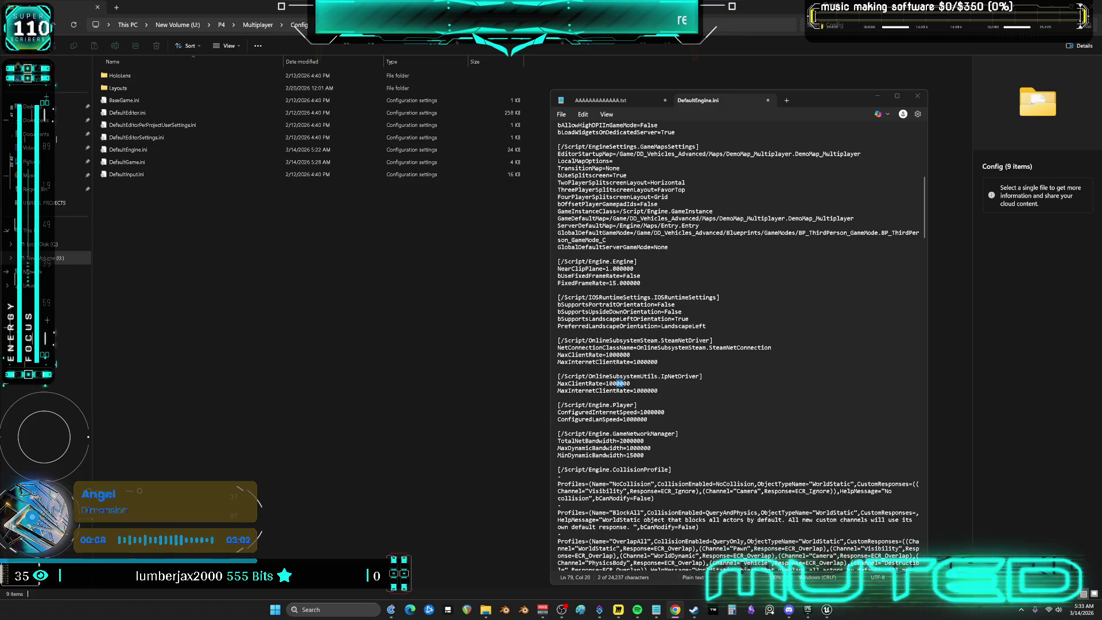
{"action": "left_click", "coordinate": [702, 452]}
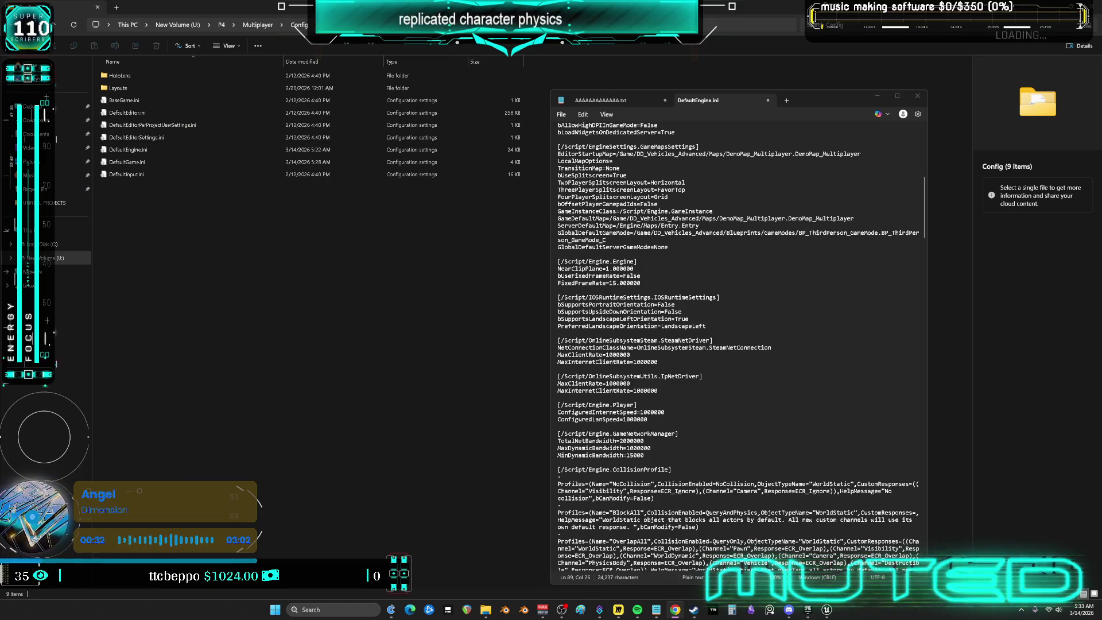
{"action": "left_click", "coordinate": [683, 392]}
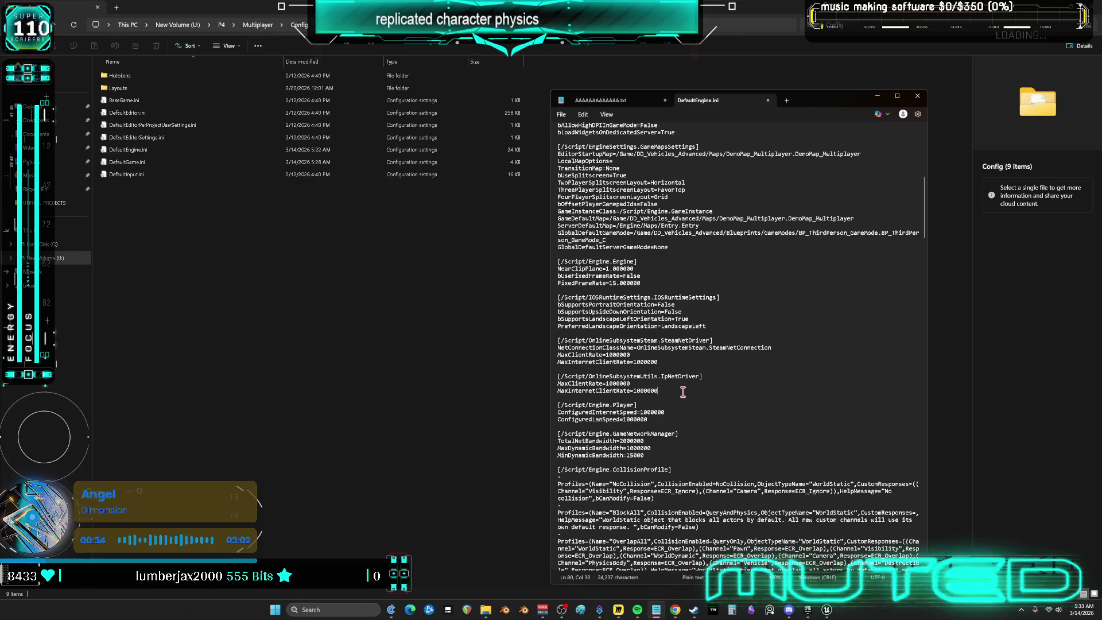
Paste NetServerMaxTickRate=60 on a new line under IpNetDriver's MaxInternetClientRate=1000000
{"action": "key", "text": "Return"}
{"action": "type", "text": "NetServerMaxTickRate=60"}
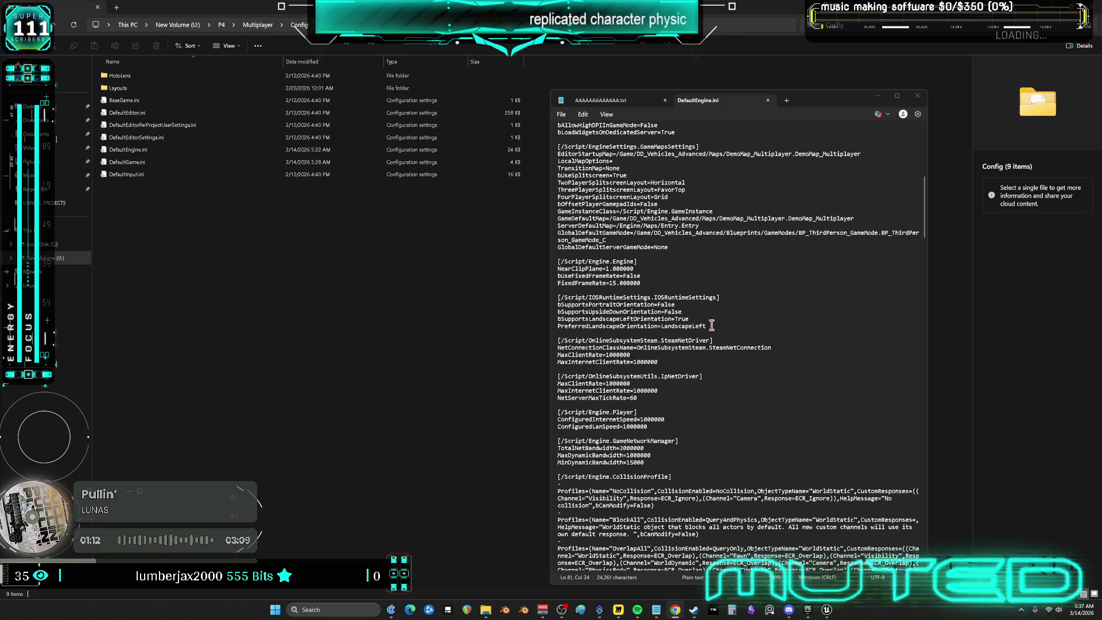
Paste NetClientTicksPerSecond=60 on a new line right after FixedFrameRate=15.000000
{"action": "left_click", "coordinate": [660, 277]}
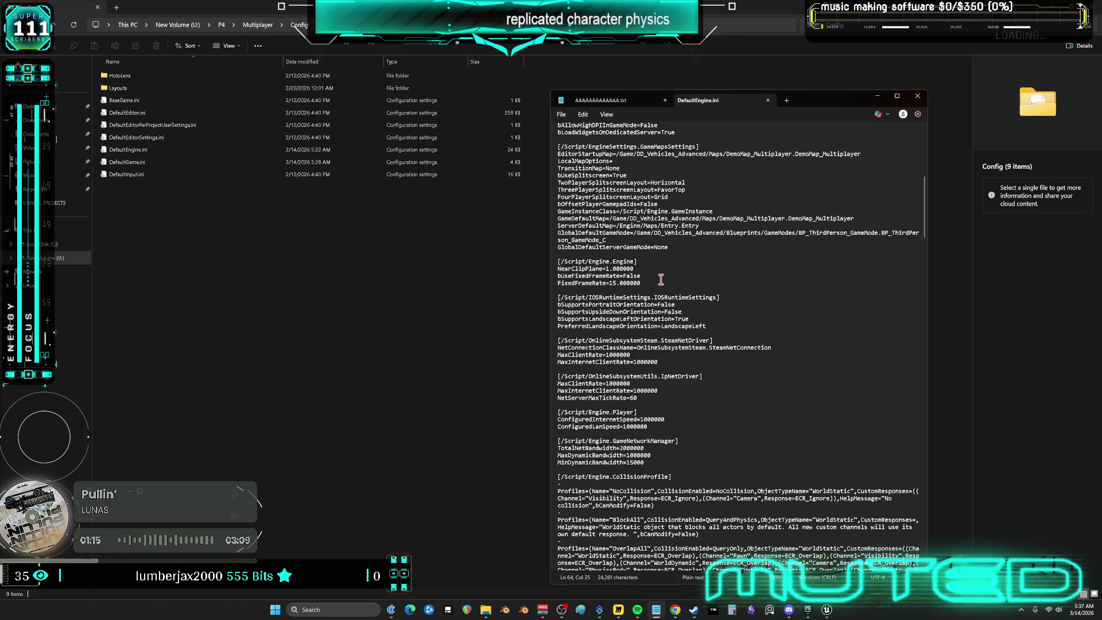
{"action": "key", "text": "Down"}
{"action": "key", "text": "Return"}
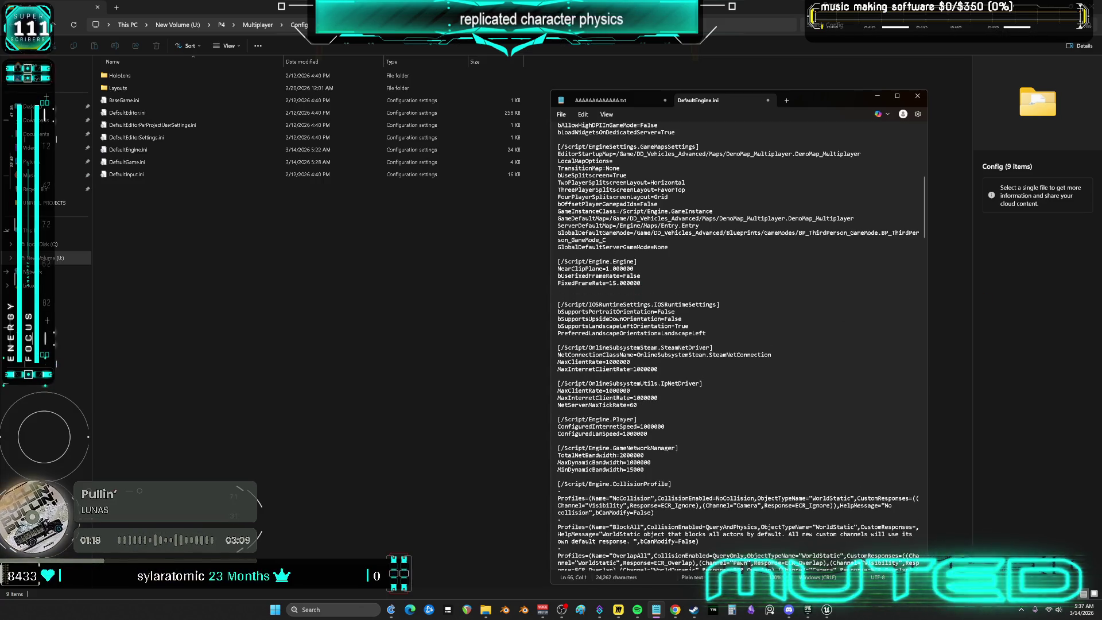
{"action": "key", "text": "alt+Tab"}
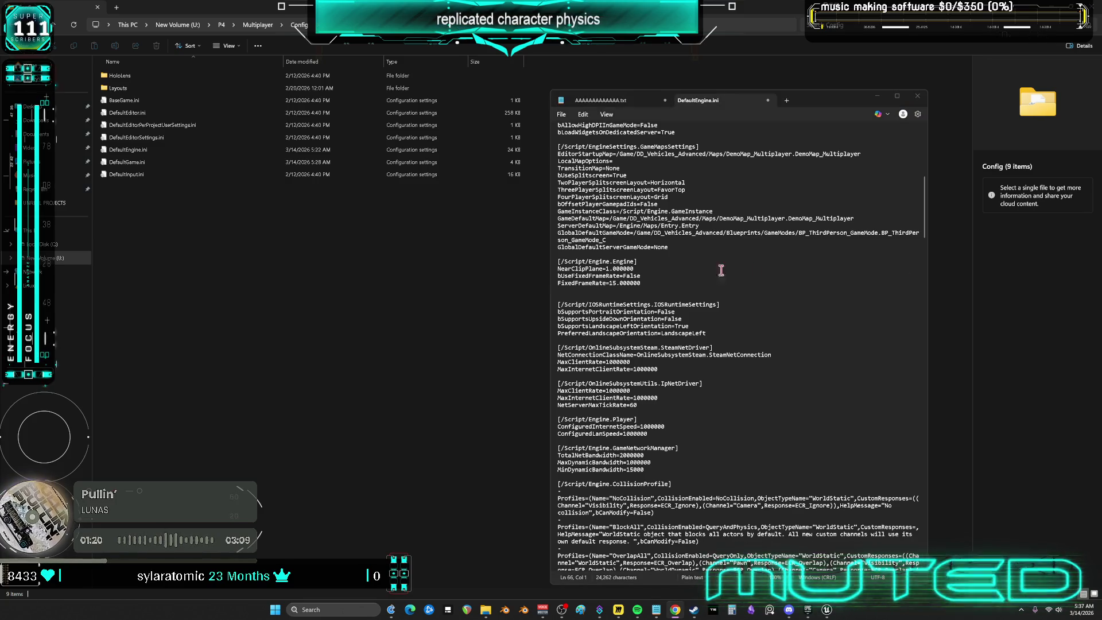
{"action": "left_click", "coordinate": [612, 291]}
{"action": "type", "text": "NetClientTicksPerSecond=60"}
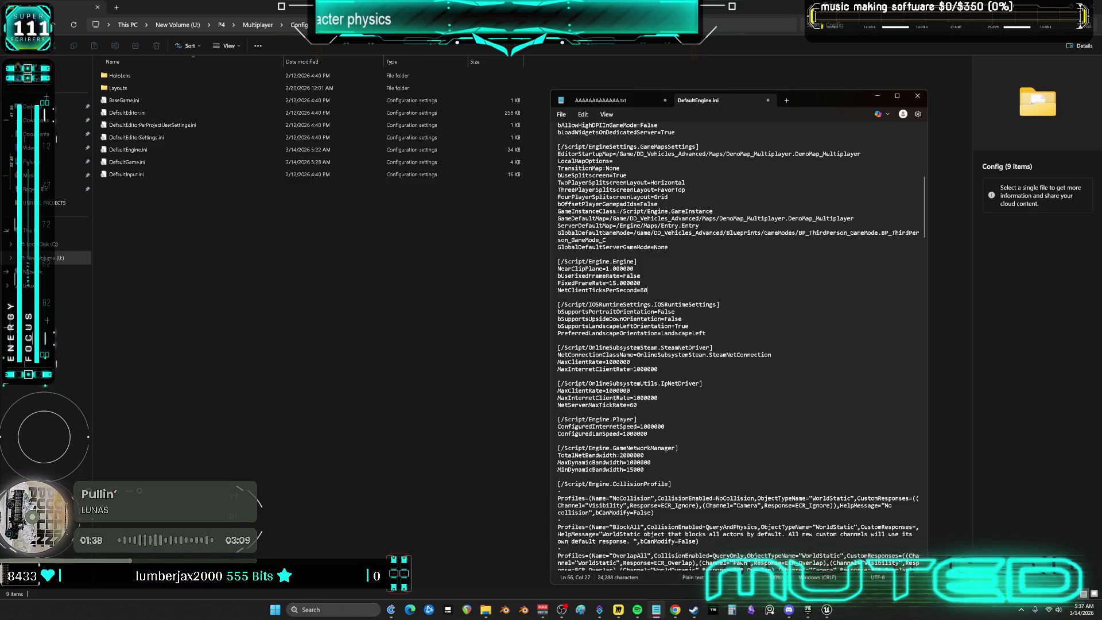
{"action": "key", "text": "alt+Tab"}
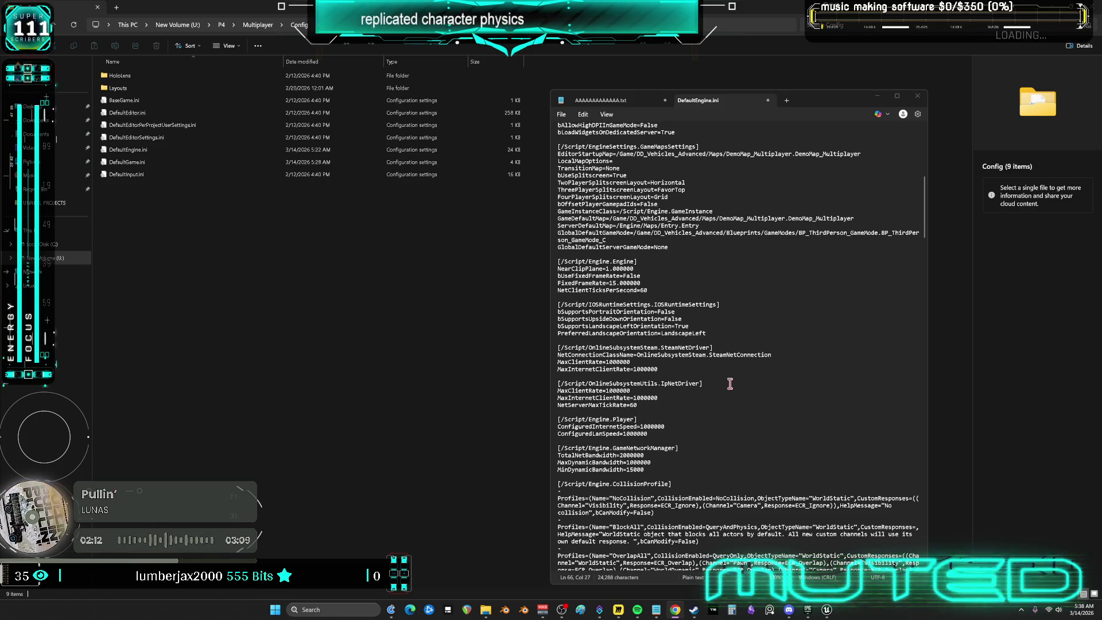
{"action": "mouse_move", "coordinate": [668, 470]}
{"action": "left_mouse_down"}
{"action": "mouse_move", "coordinate": [559, 430]}
{"action": "mouse_move", "coordinate": [556, 261]}
{"action": "left_mouse_up"}
Switch from Notepad over to the Chrome browser
{"action": "key", "text": "alt+Tab"}
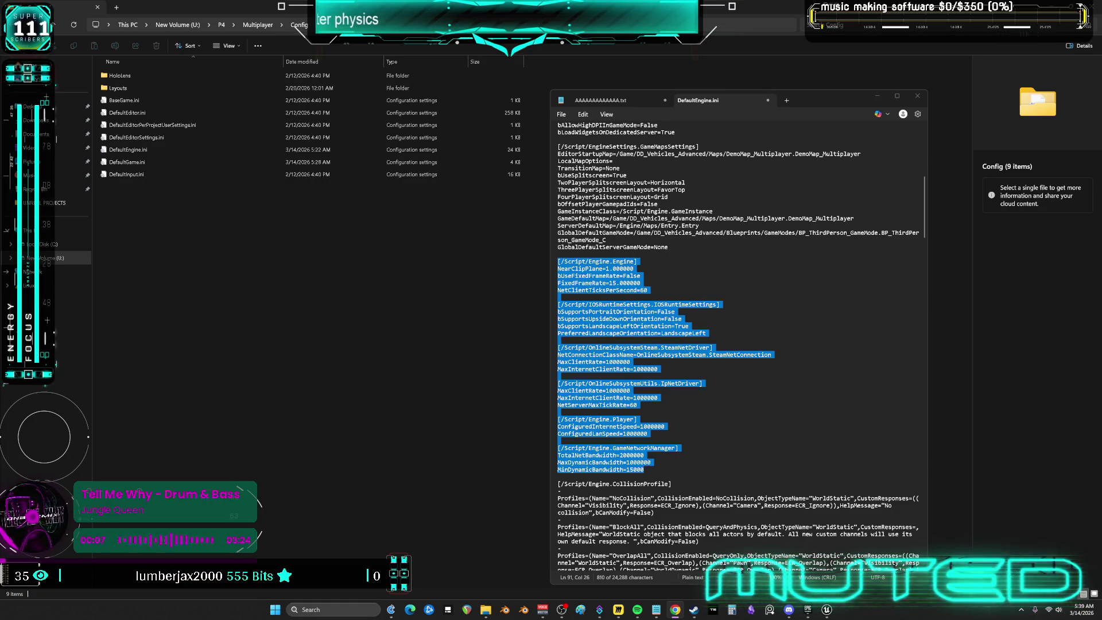
Copy the NetServerMaxTickRate=60 line from the IpNetDriver section
{"action": "left_click", "coordinate": [592, 255]}
{"action": "mouse_move", "coordinate": [659, 290]}
{"action": "left_mouse_down"}
{"action": "mouse_move", "coordinate": [551, 289]}
{"action": "mouse_move", "coordinate": [647, 290]}
{"action": "left_mouse_up"}
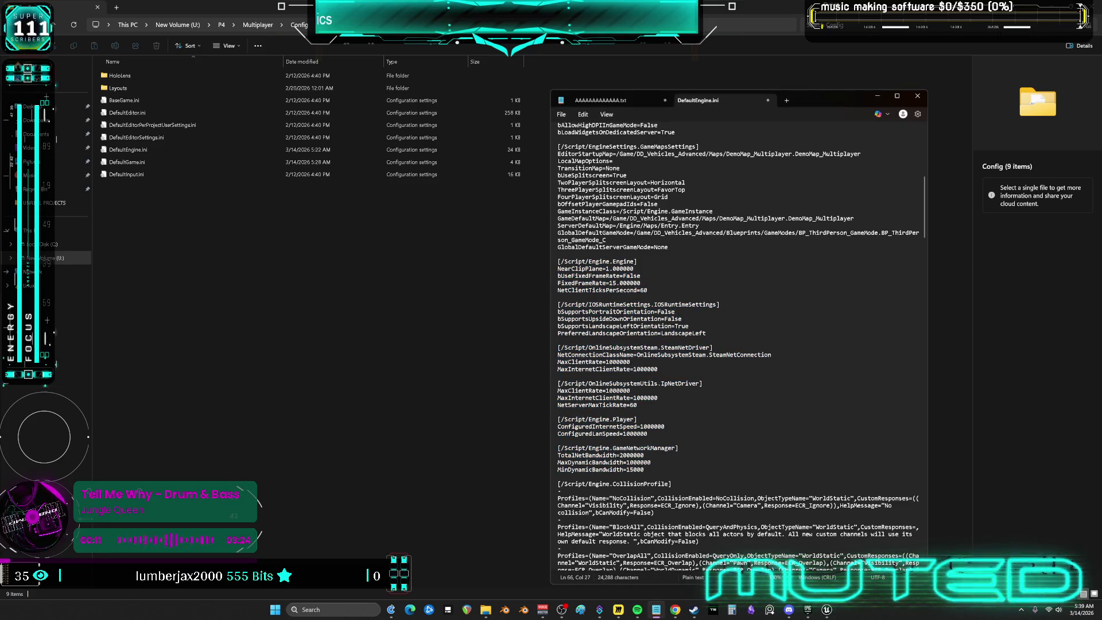
{"action": "key", "text": "alt+Tab"}
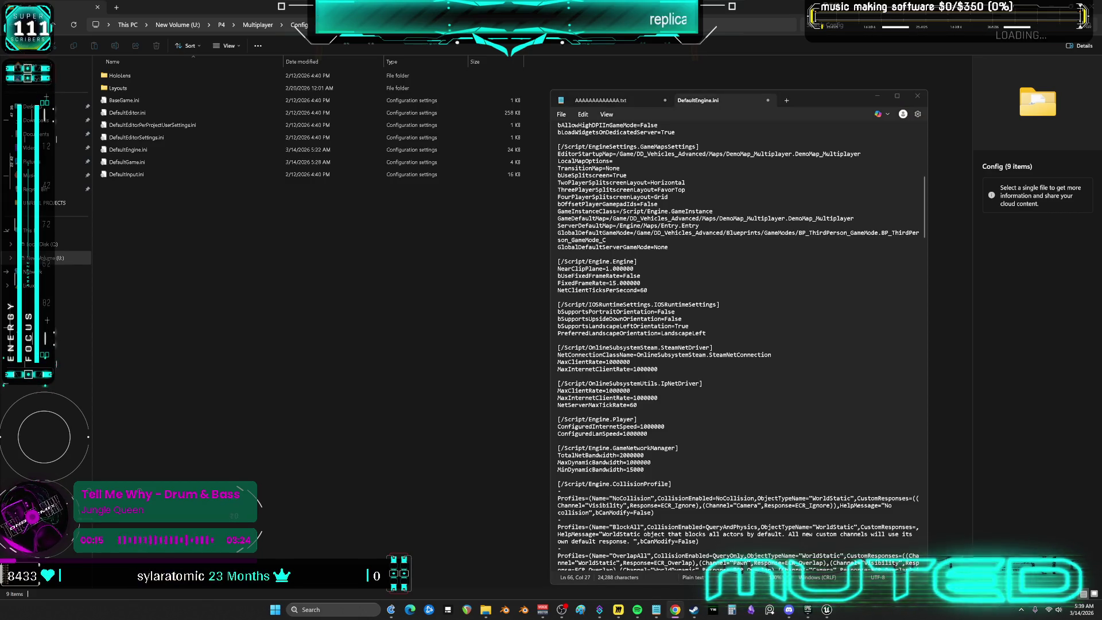
{"action": "left_click", "coordinate": [668, 368]}
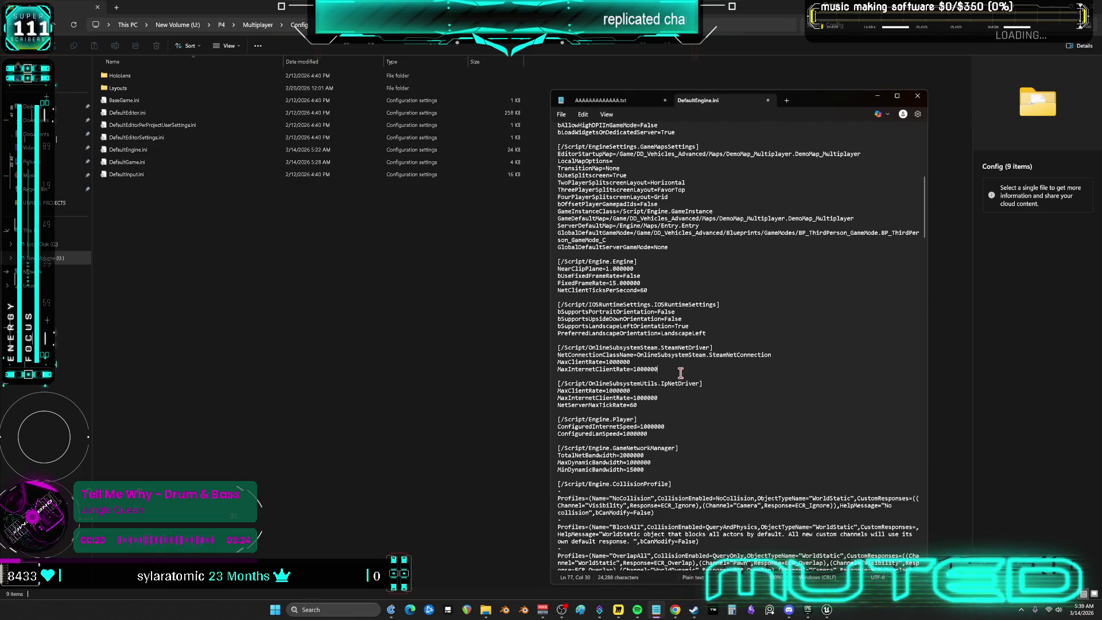
{"action": "key", "text": "Down"}
{"action": "key", "text": "Down"}
{"action": "key", "text": "Down"}
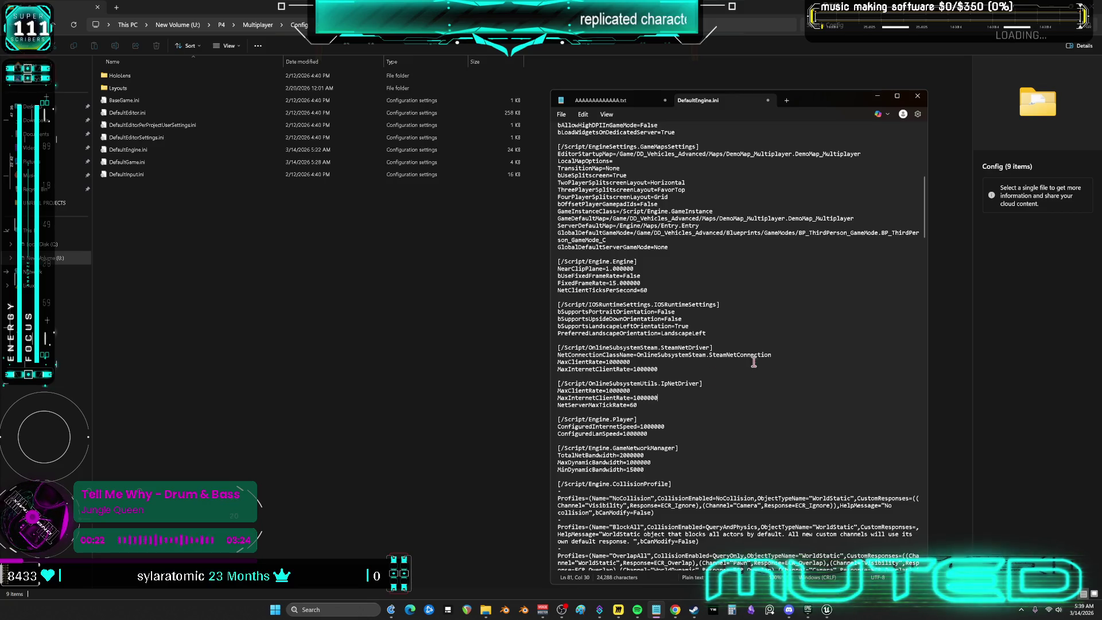
{"action": "key", "text": "Home"}
{"action": "key", "text": "shift+Down"}
{"action": "key", "text": "shift+End"}
{"action": "key", "text": "End"}
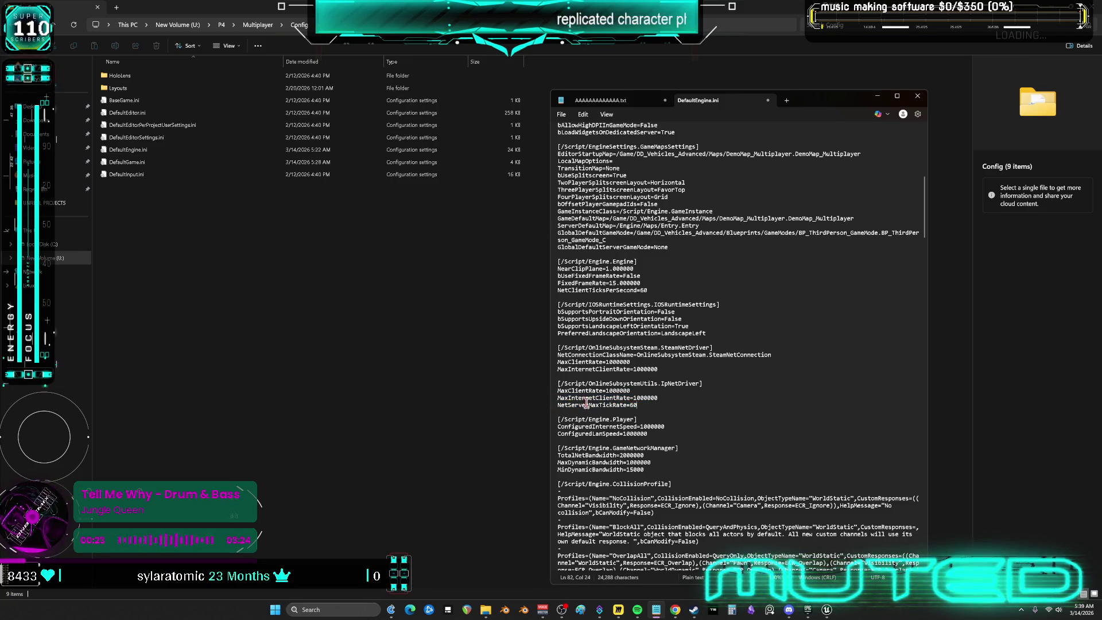
Paste NetServerMaxTickRate=60 on a new line after SteamNetDriver's MaxInternetClientRate
{"action": "key", "text": "alt+Tab"}
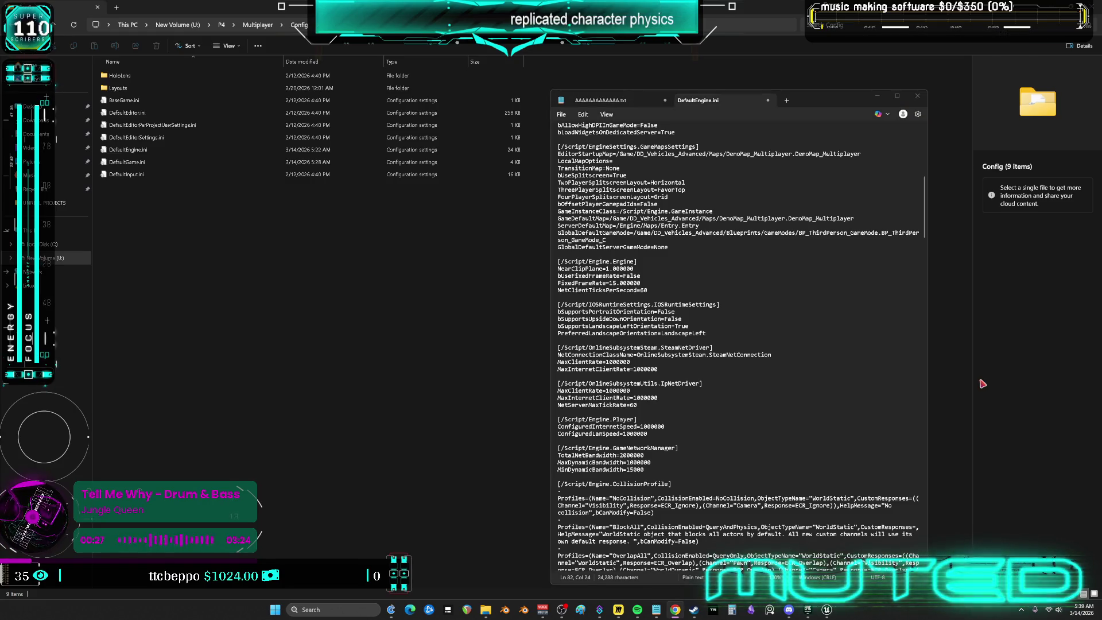
{"action": "key", "text": "alt+Tab"}
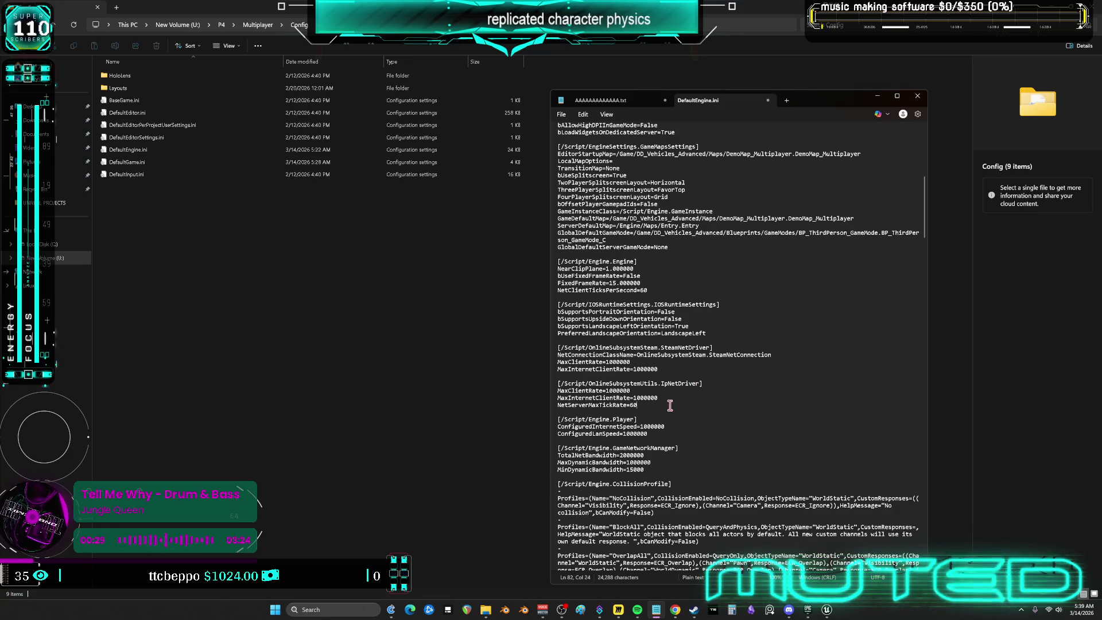
{"action": "left_click", "coordinate": [676, 370]}
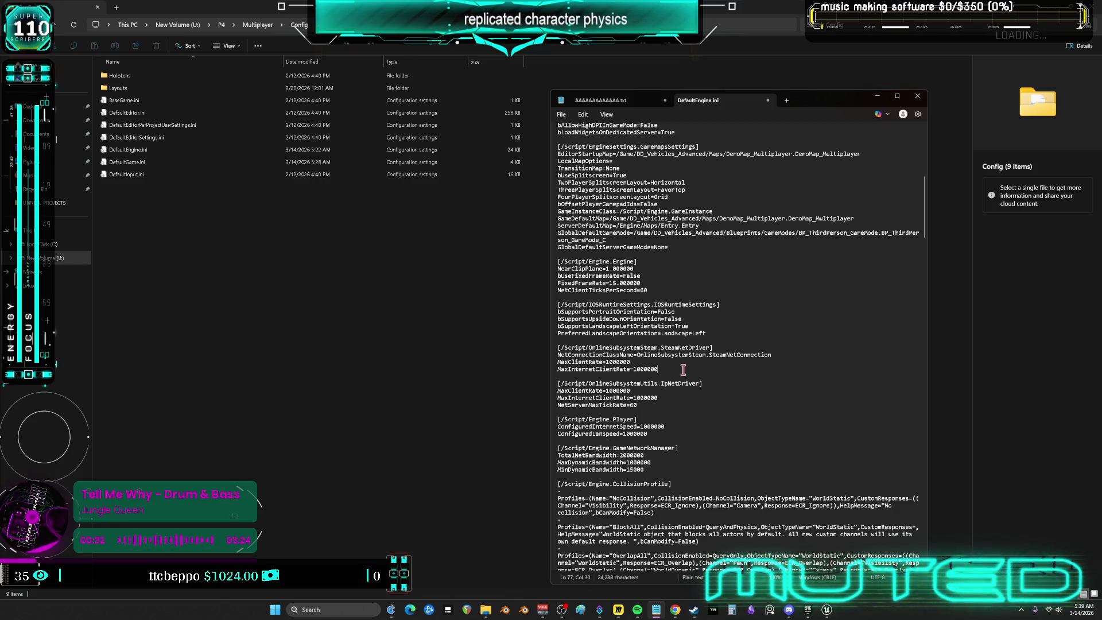
{"action": "key", "text": "Return"}
{"action": "type", "text": "NetServerMaxTickRate=60"}
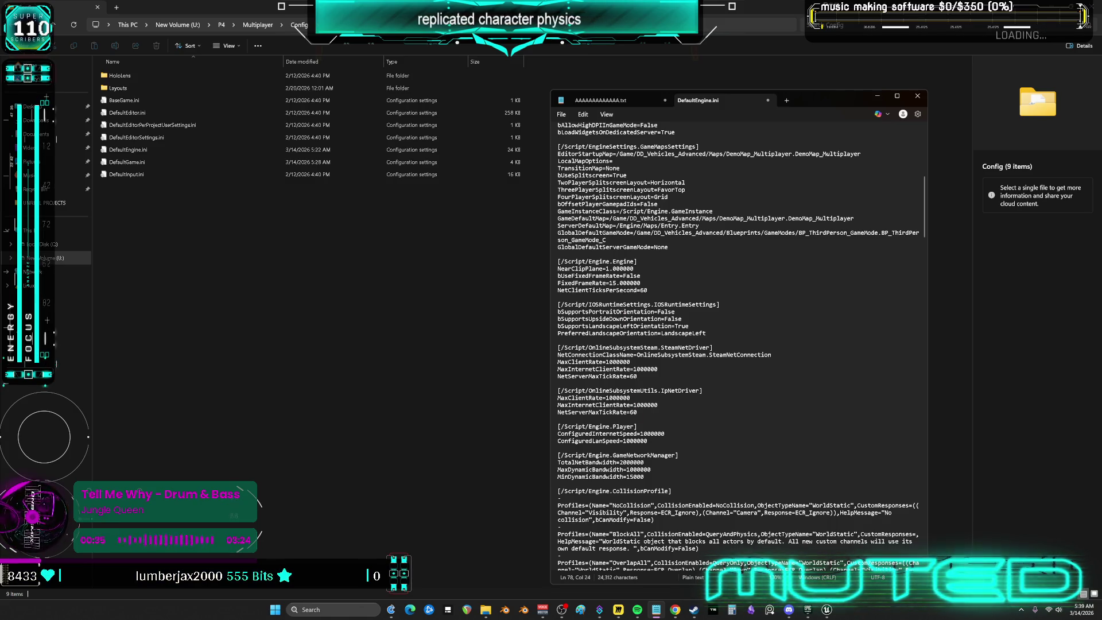
Save DefaultEngine.ini and bring Unreal's Project Settings window back
{"action": "key", "text": "alt+Tab"}
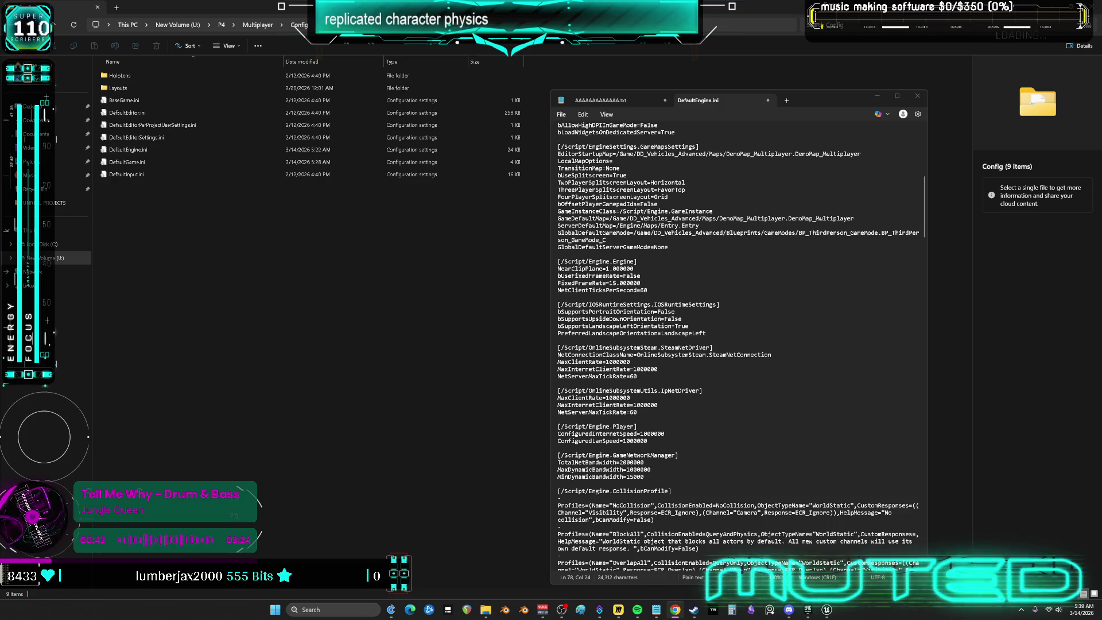
{"action": "left_click", "coordinate": [562, 114]}
{"action": "left_click", "coordinate": [567, 201]}
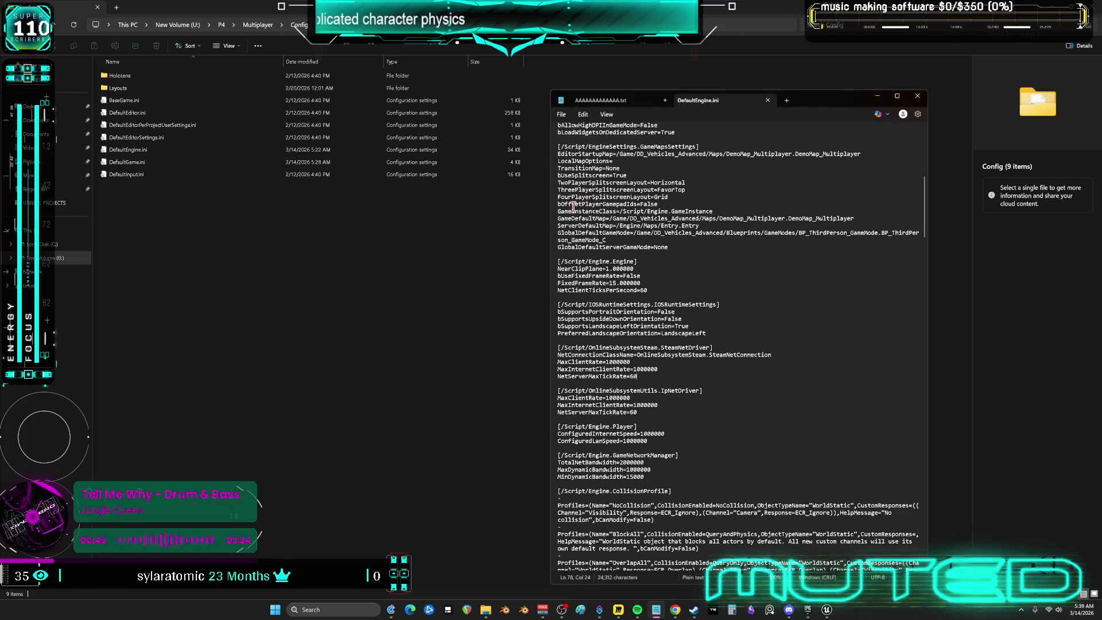
{"action": "mouse_move", "coordinate": [827, 611]}
{"action": "left_click", "coordinate": [857, 537]}
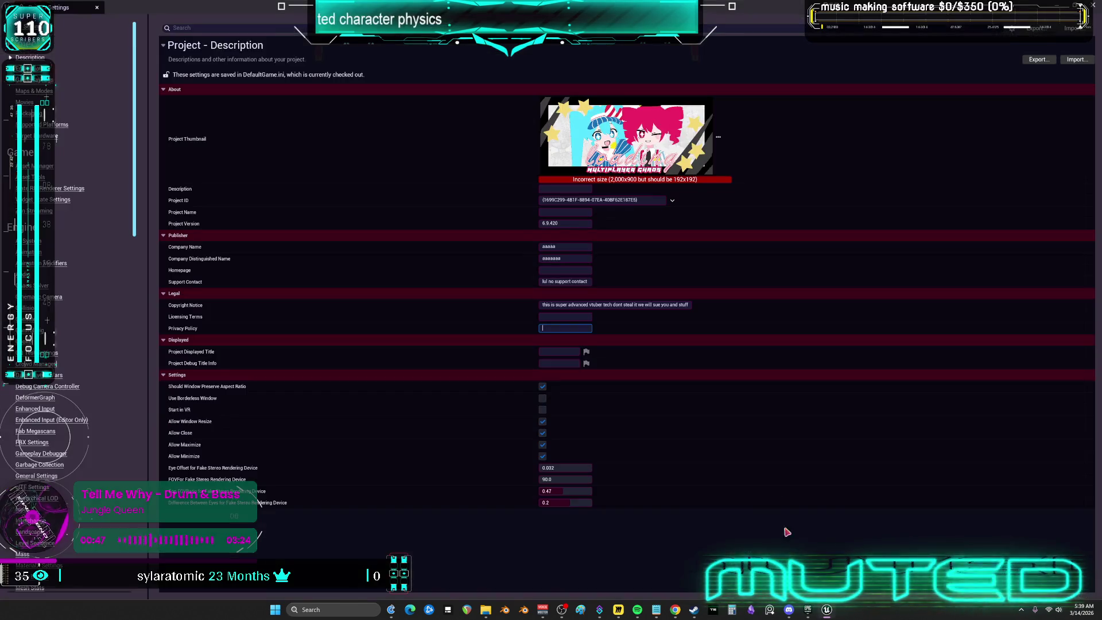
Close the Project Settings window to return to the main Unreal editor
{"action": "left_click", "coordinate": [1094, 14]}
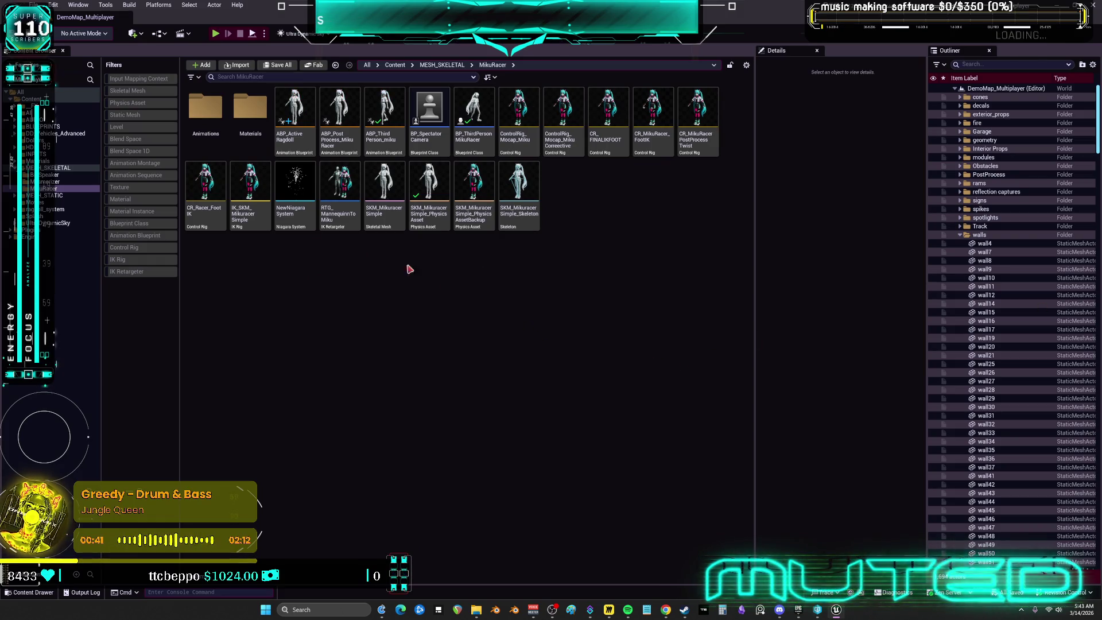
Browse the top-level Content folder and its UltraDynamicSky folder
{"action": "left_click", "coordinate": [50, 99]}
{"action": "left_click", "coordinate": [57, 222]}
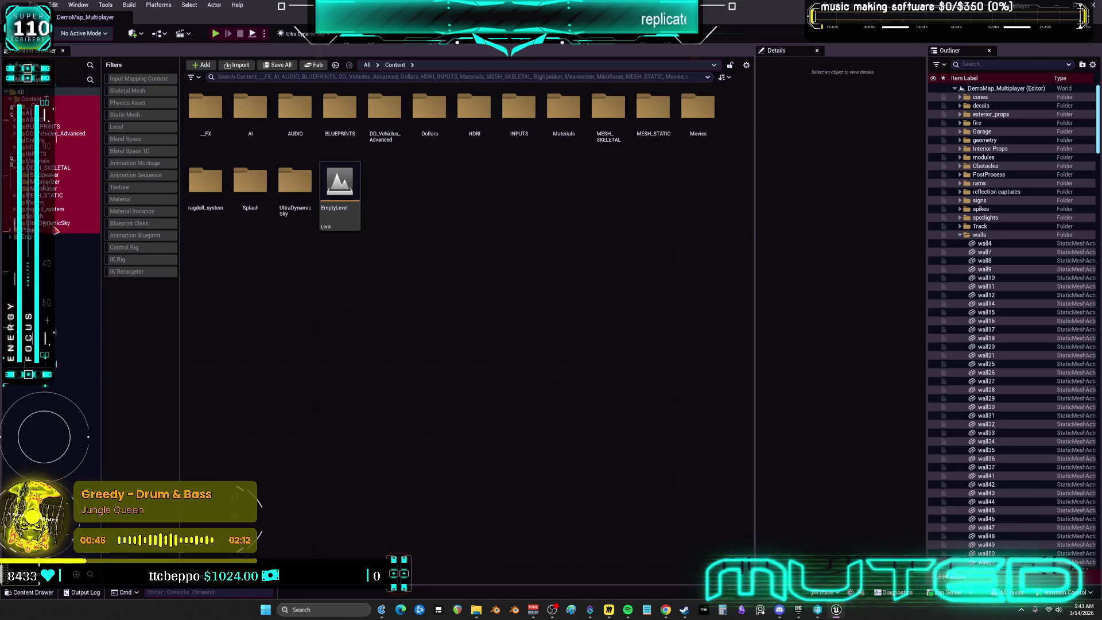
{"action": "left_click", "coordinate": [32, 98]}
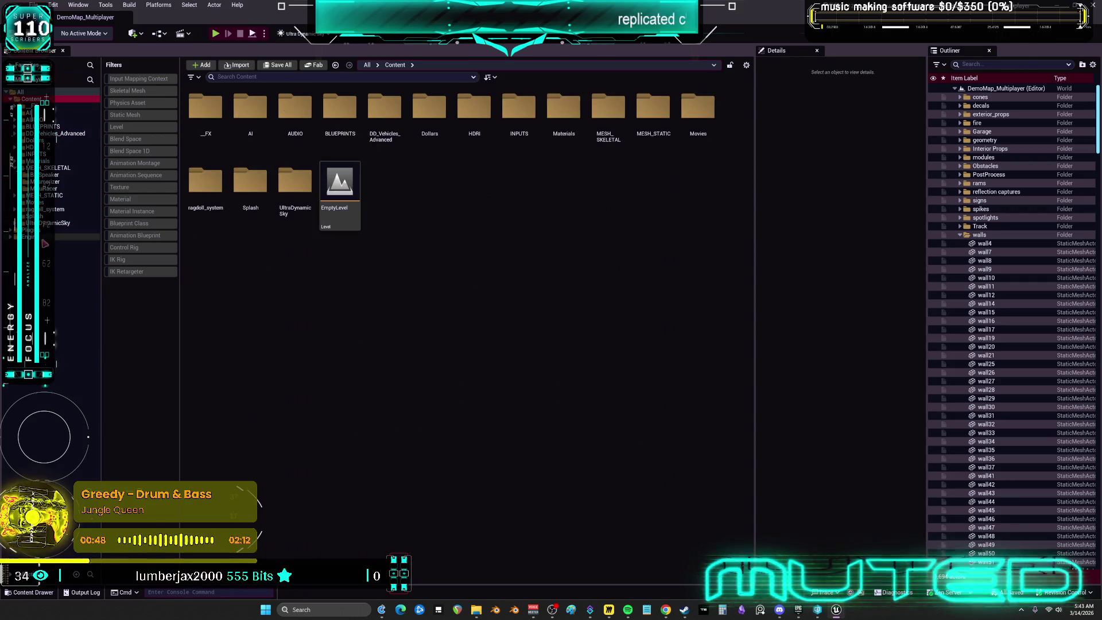
{"action": "right_click", "coordinate": [40, 240]}
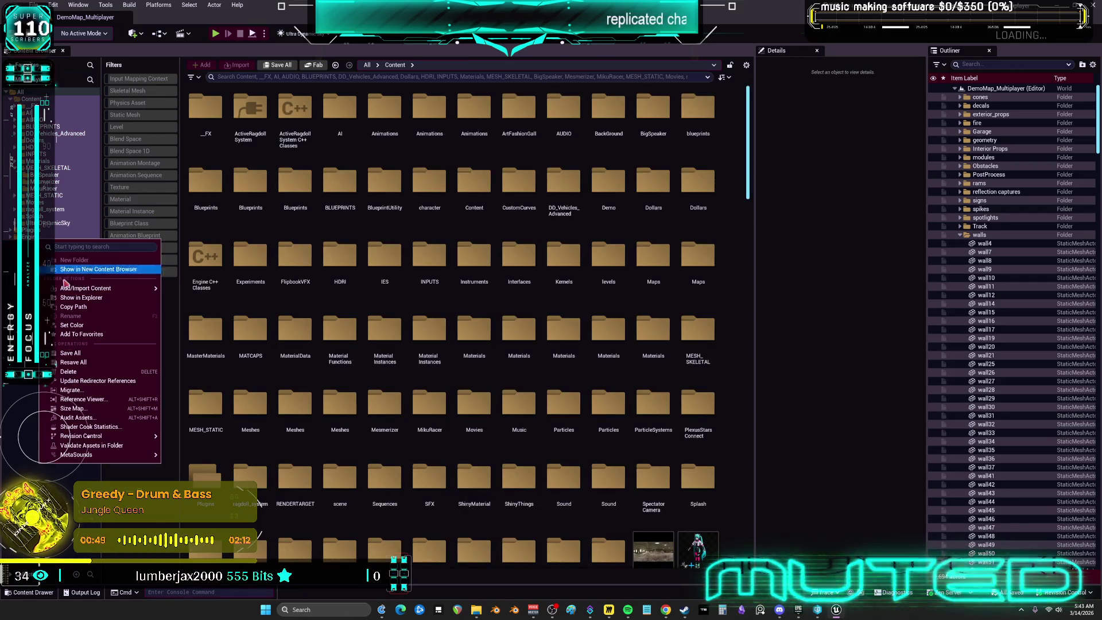
{"action": "left_click", "coordinate": [98, 380]}
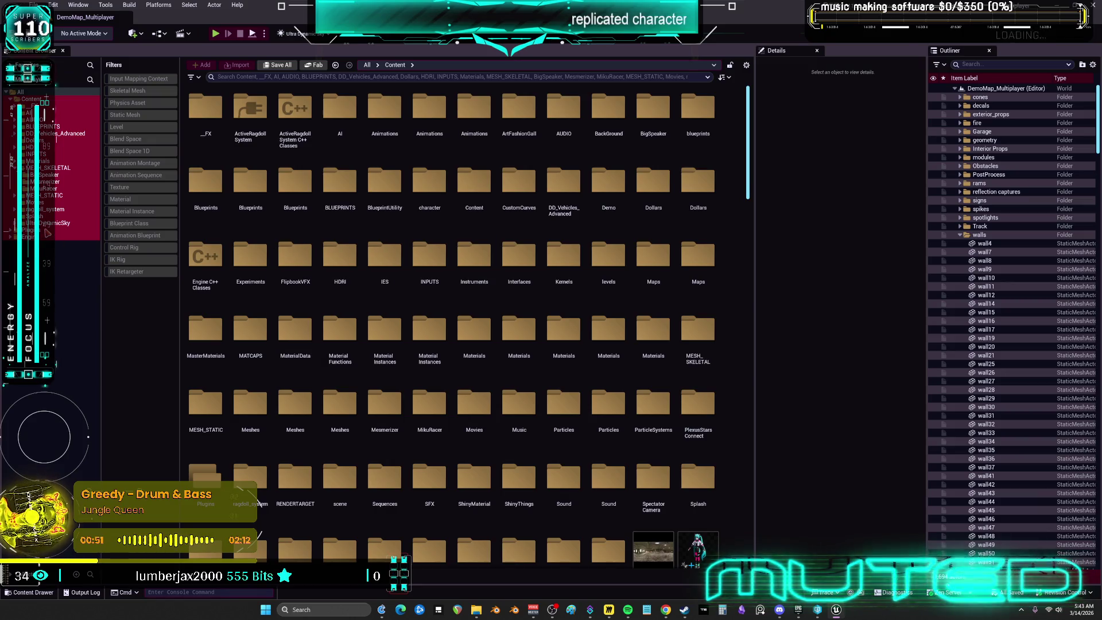
Look through the ActiveRagdollSystem and ActiveRagdollRecovery plugin folders under Plugins
{"action": "left_click", "coordinate": [31, 230]}
{"action": "left_click", "coordinate": [57, 236]}
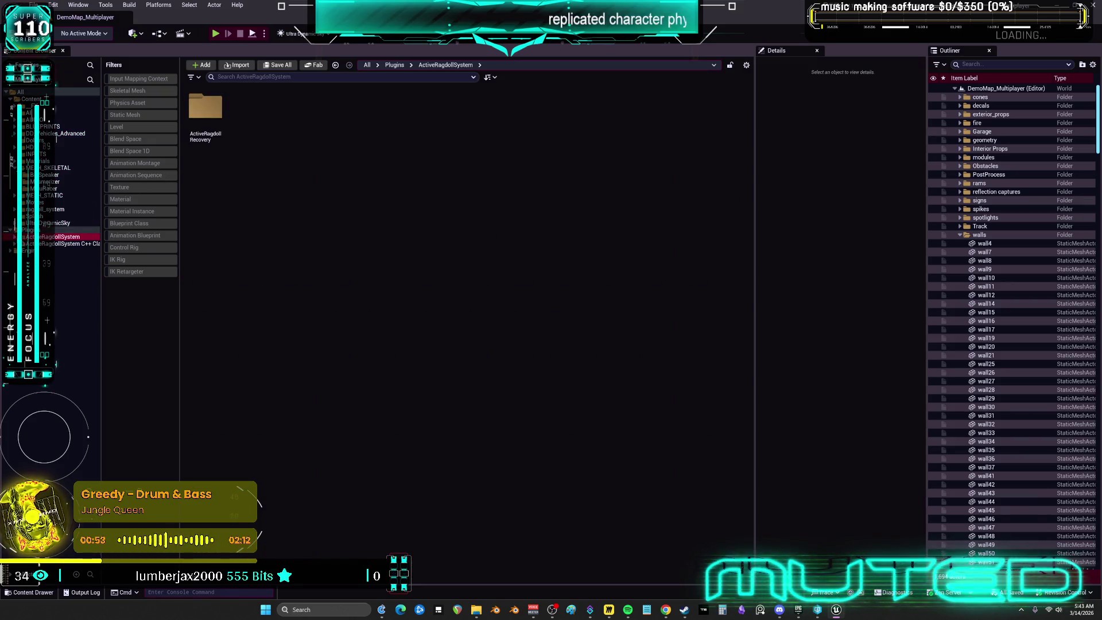
{"action": "left_click", "coordinate": [60, 243]}
{"action": "left_click", "coordinate": [49, 251]}
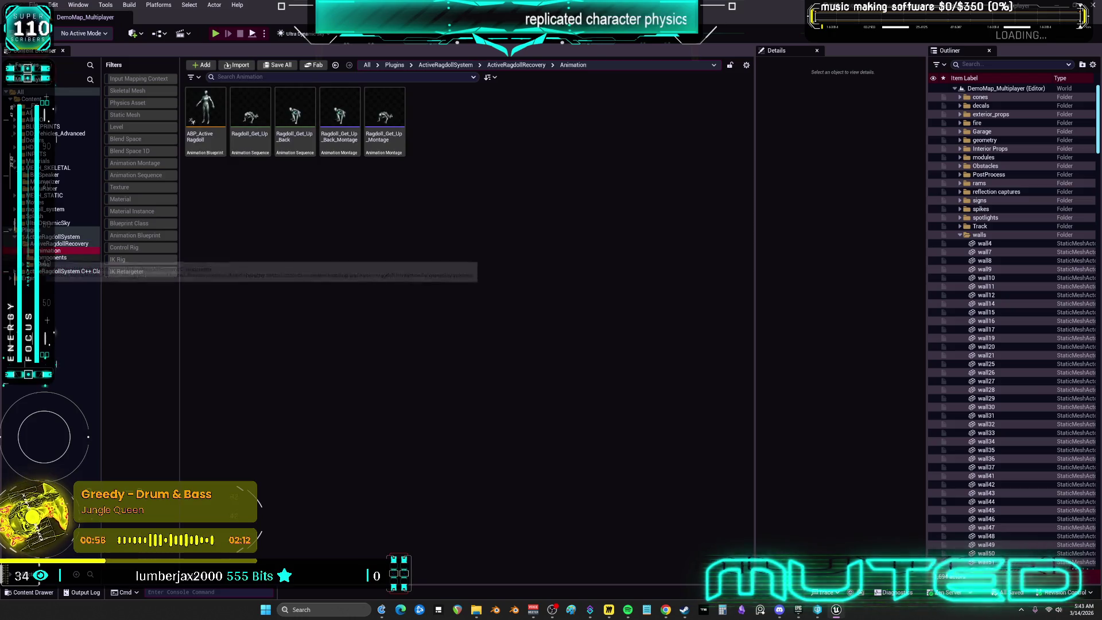
{"action": "left_click", "coordinate": [49, 257]}
{"action": "left_click", "coordinate": [57, 271]}
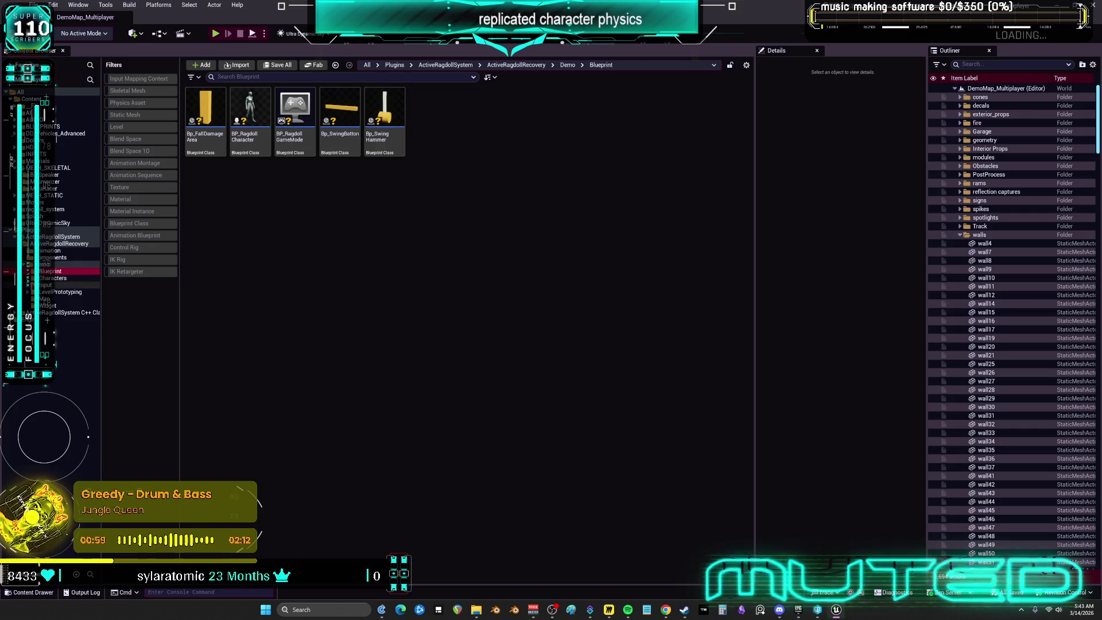
{"action": "left_click", "coordinate": [51, 230]}
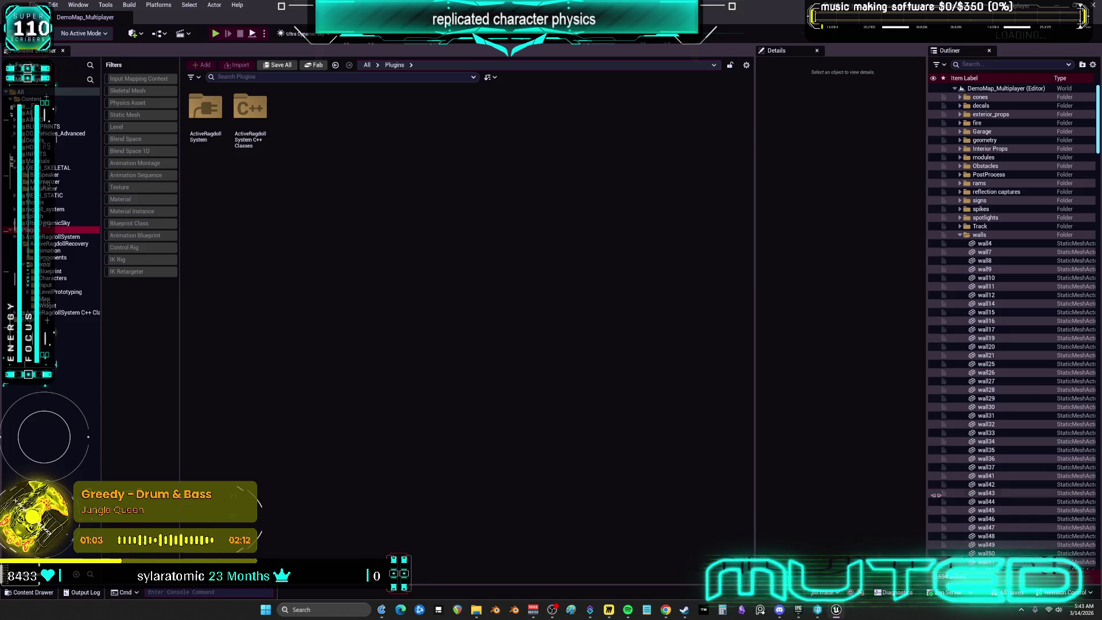
Collapse the Plugins tree and go to the Content > ragdoll_system folder
{"action": "left_click", "coordinate": [817, 609]}
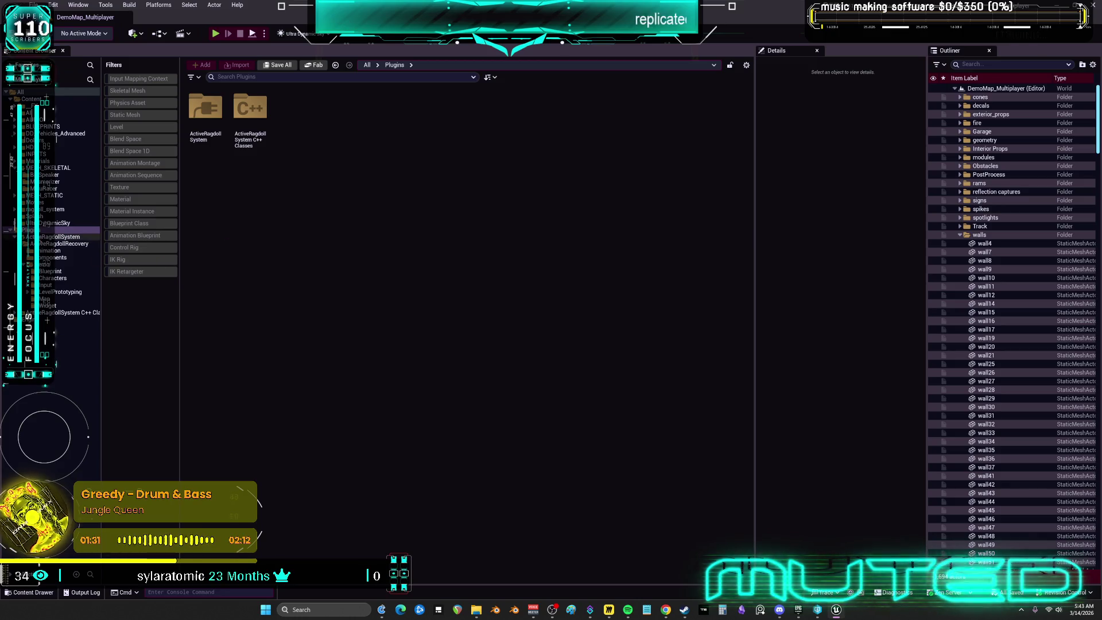
{"action": "left_click", "coordinate": [10, 230]}
{"action": "left_click", "coordinate": [35, 216]}
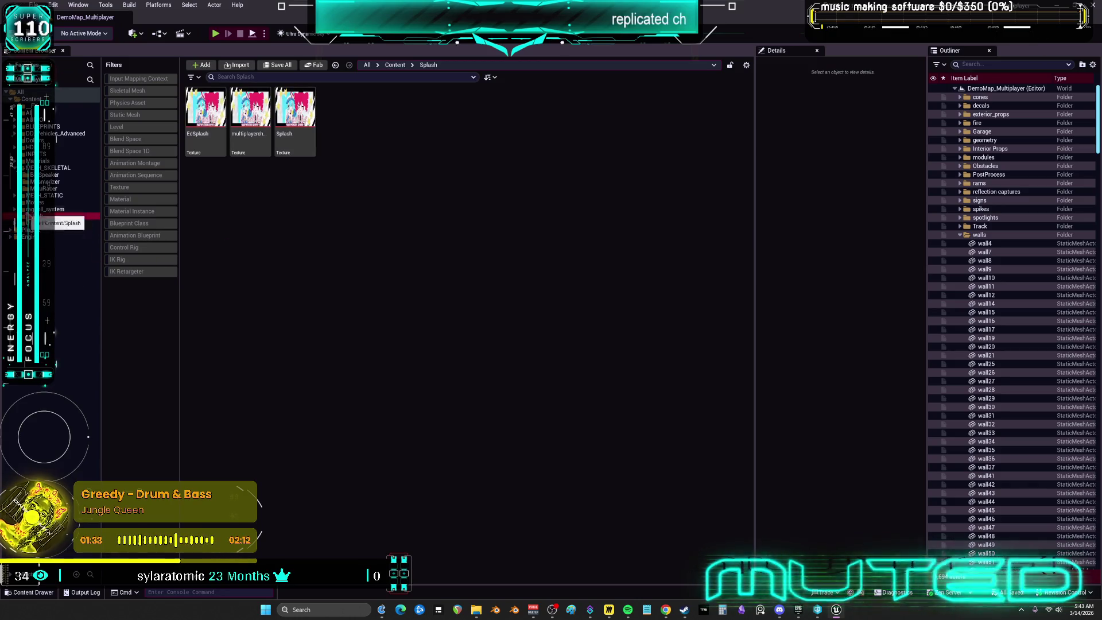
{"action": "left_click", "coordinate": [43, 209]}
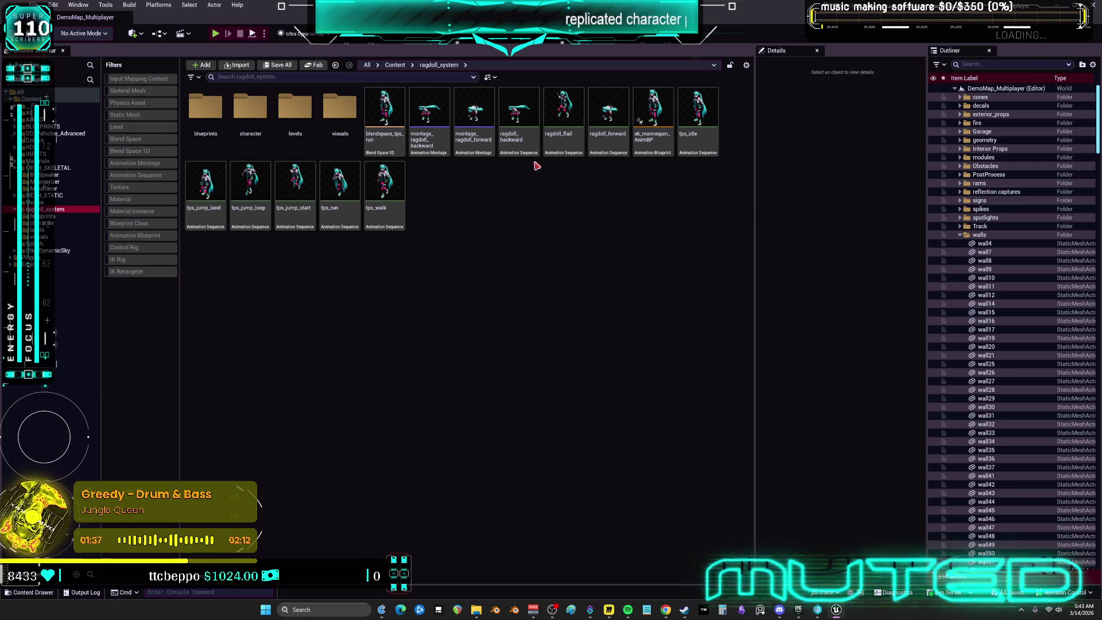
Preview ragdoll_backward, then move the four ragdoll montages and animations into MikuRacer
{"action": "left_click", "coordinate": [527, 153]}
{"action": "double_click", "coordinate": [527, 154]}
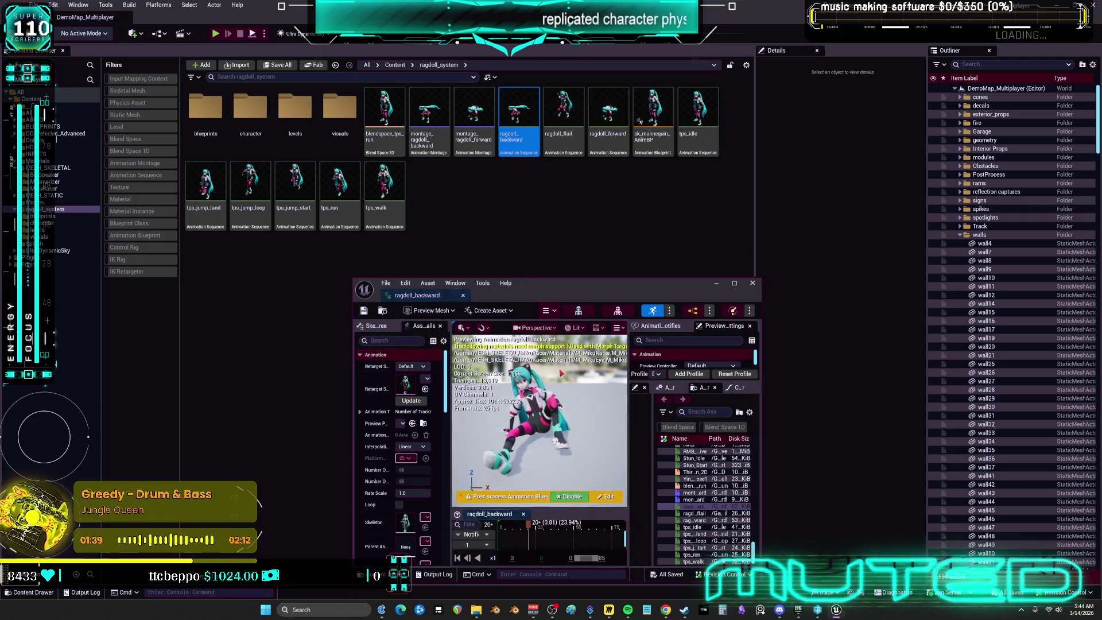
{"action": "left_click", "coordinate": [753, 284]}
{"action": "left_click", "coordinate": [434, 145]}
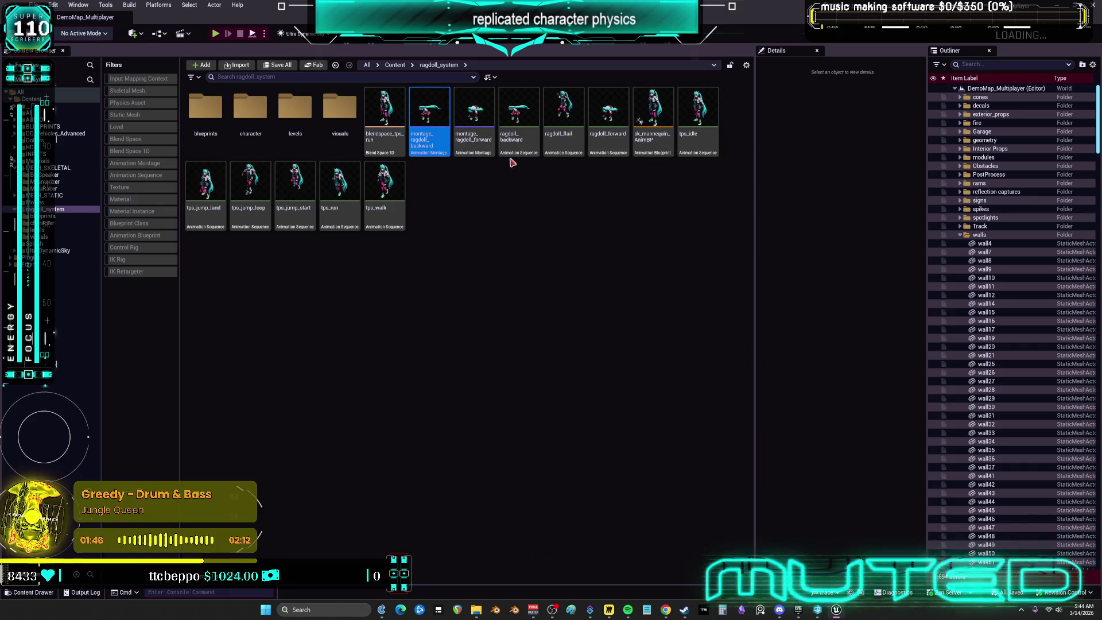
{"action": "left_click", "coordinate": [518, 143], "text": "shift"}
{"action": "left_click", "coordinate": [603, 150], "text": "ctrl"}
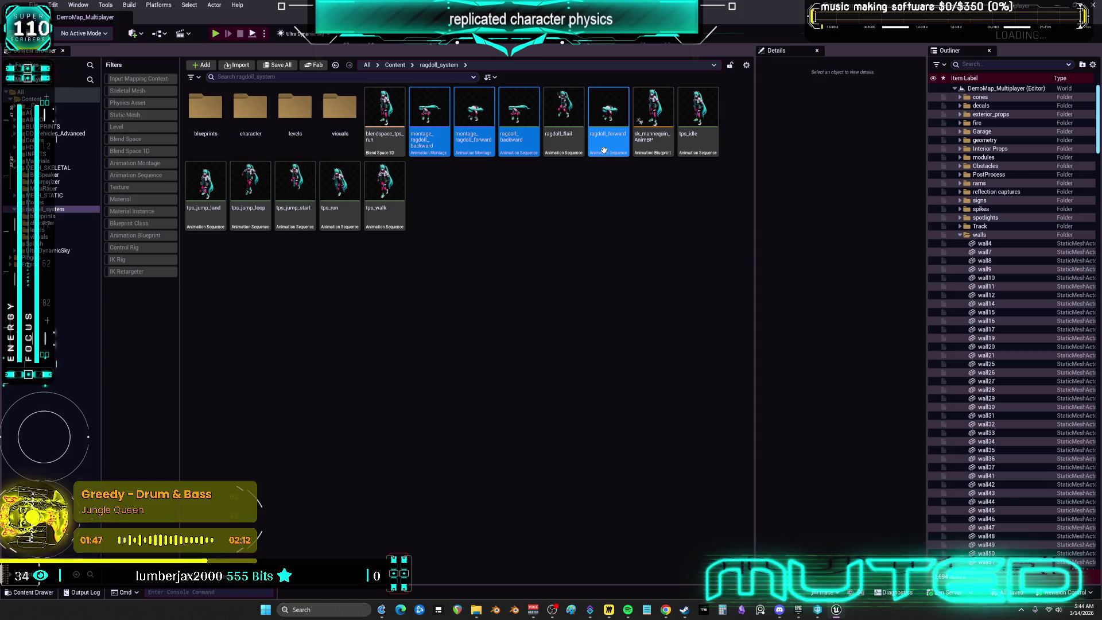
{"action": "mouse_move", "coordinate": [428, 120]}
{"action": "left_mouse_down"}
{"action": "mouse_move", "coordinate": [290, 209]}
{"action": "mouse_move", "coordinate": [65, 175]}
{"action": "mouse_move", "coordinate": [112, 253]}
{"action": "mouse_move", "coordinate": [66, 172]}
{"action": "mouse_move", "coordinate": [55, 192]}
{"action": "left_mouse_up"}
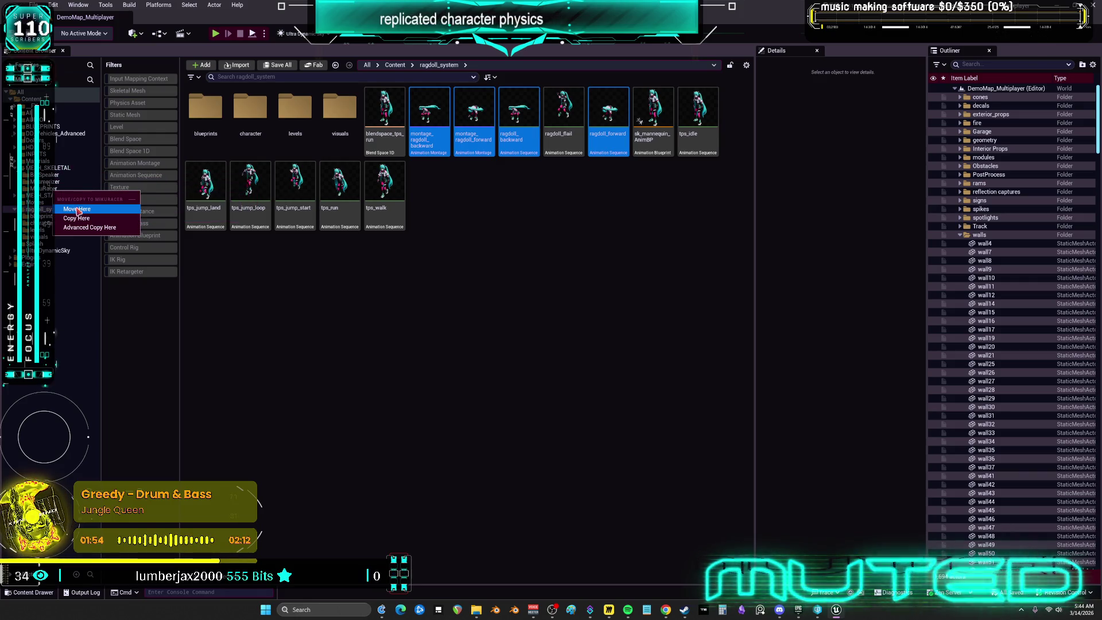
{"action": "left_click", "coordinate": [78, 210]}
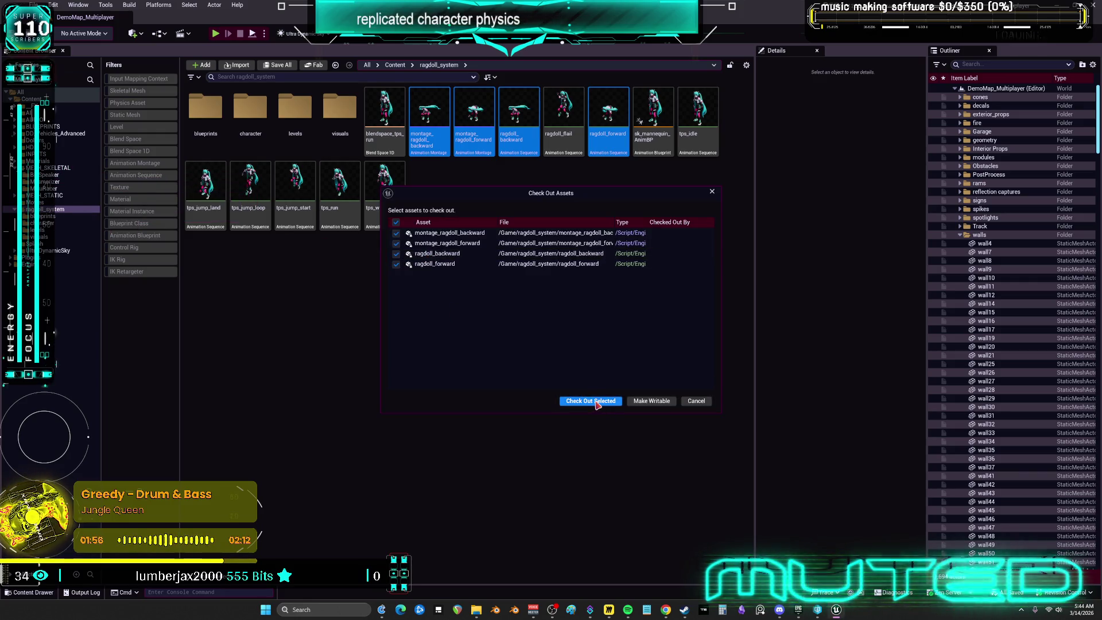
{"action": "left_click", "coordinate": [597, 402]}
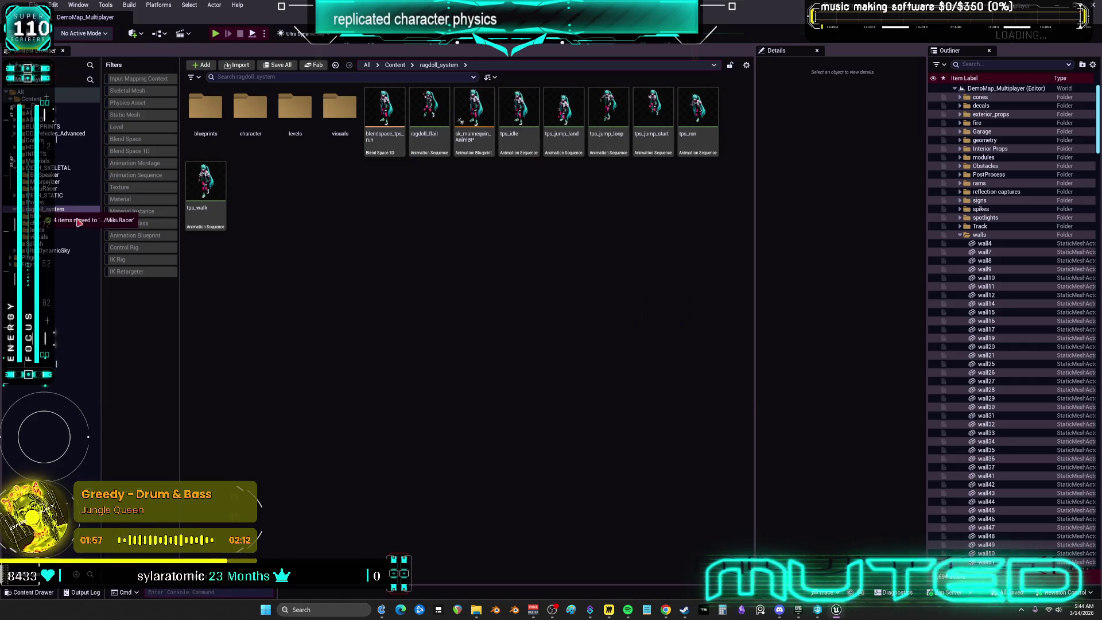
Move the five ragdoll animations from the character animations folder into another content folder
{"action": "double_click", "coordinate": [250, 109]}
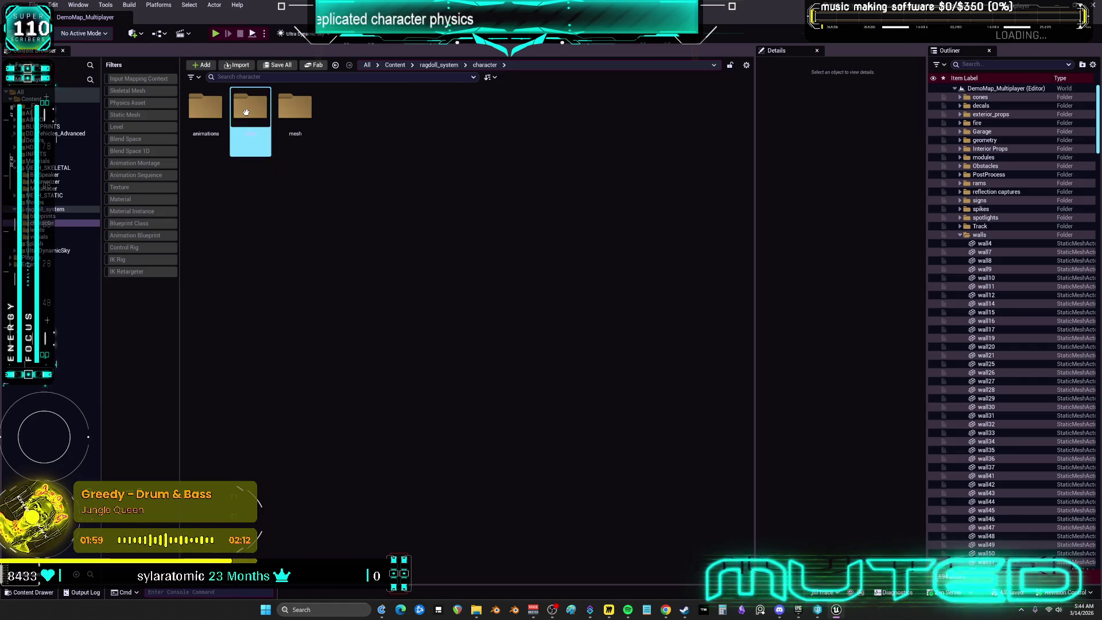
{"action": "double_click", "coordinate": [206, 115]}
{"action": "double_click", "coordinate": [251, 109]}
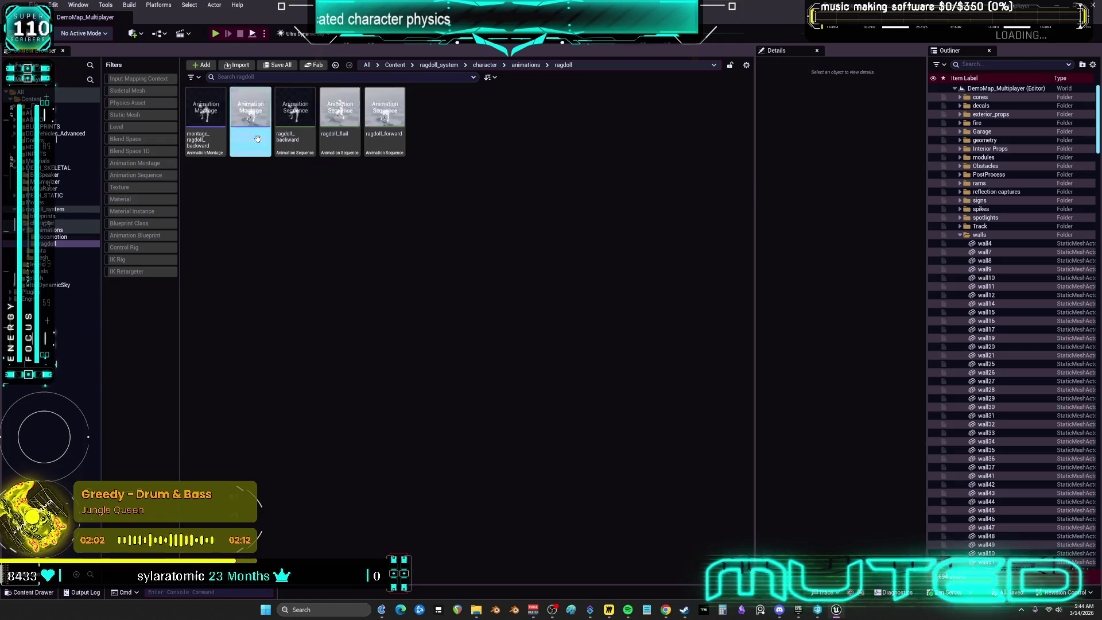
{"action": "left_click", "coordinate": [217, 140]}
{"action": "left_click", "coordinate": [385, 138], "text": "shift"}
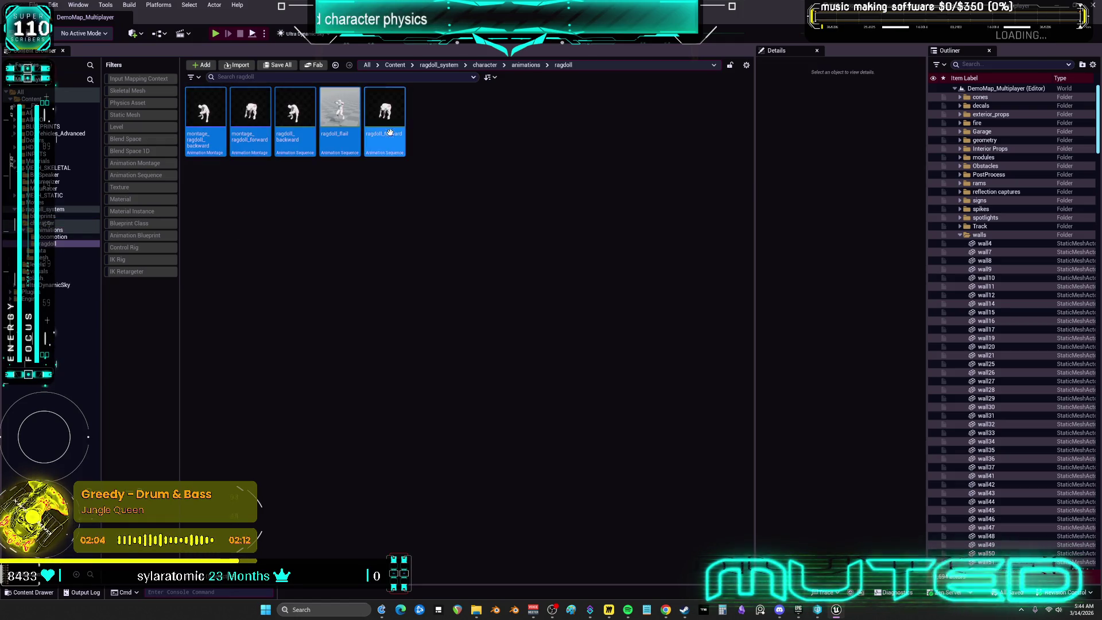
{"action": "mouse_move", "coordinate": [202, 94]}
{"action": "left_mouse_down"}
{"action": "mouse_move", "coordinate": [112, 237]}
{"action": "mouse_move", "coordinate": [63, 220]}
{"action": "mouse_move", "coordinate": [63, 164]}
{"action": "mouse_move", "coordinate": [72, 181]}
{"action": "mouse_move", "coordinate": [207, 122]}
{"action": "mouse_move", "coordinate": [155, 189]}
{"action": "mouse_move", "coordinate": [83, 202]}
{"action": "mouse_move", "coordinate": [77, 175]}
{"action": "mouse_move", "coordinate": [63, 170]}
{"action": "left_mouse_up"}
{"action": "left_click", "coordinate": [83, 187]}
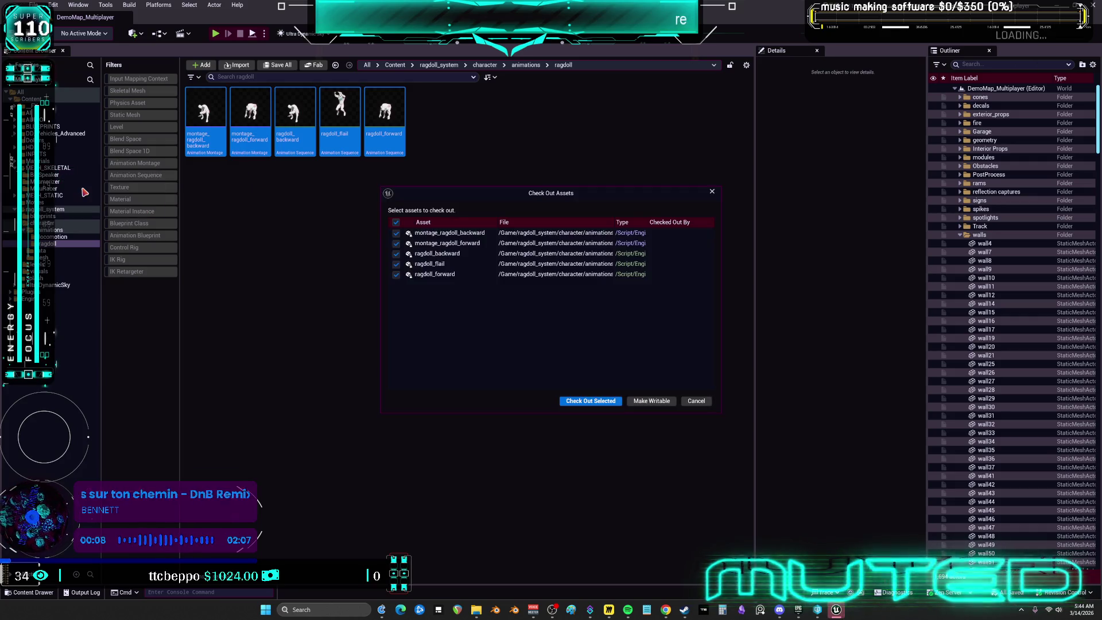
{"action": "left_click", "coordinate": [579, 400]}
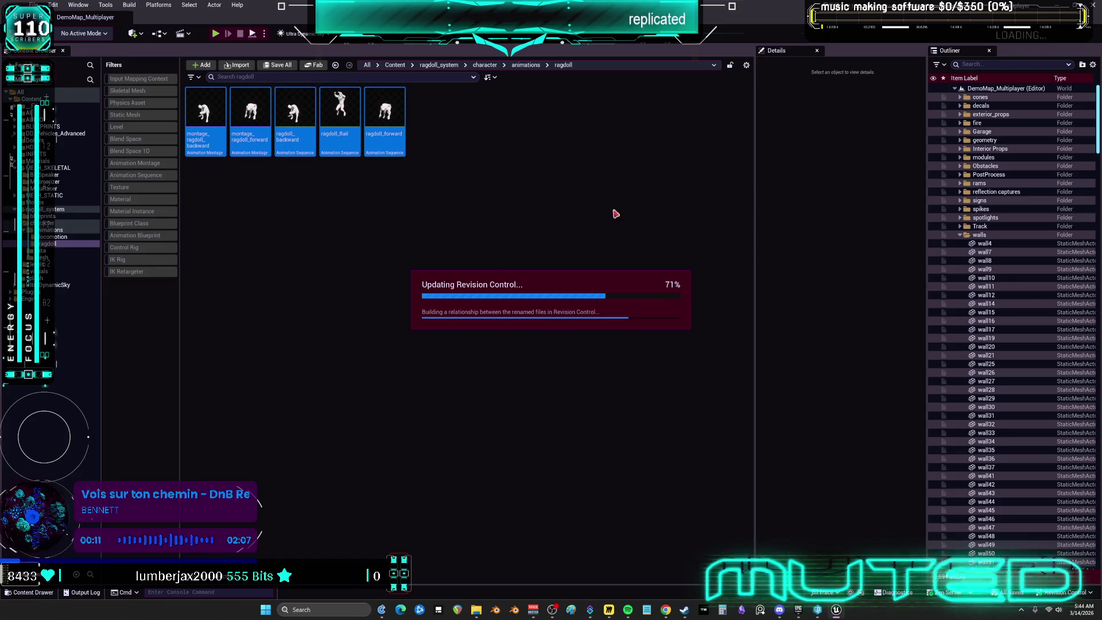
Move the four character mesh assets, including sk_mannequin_skel, into MESH_SKELETAL
{"action": "left_click", "coordinate": [55, 236]}
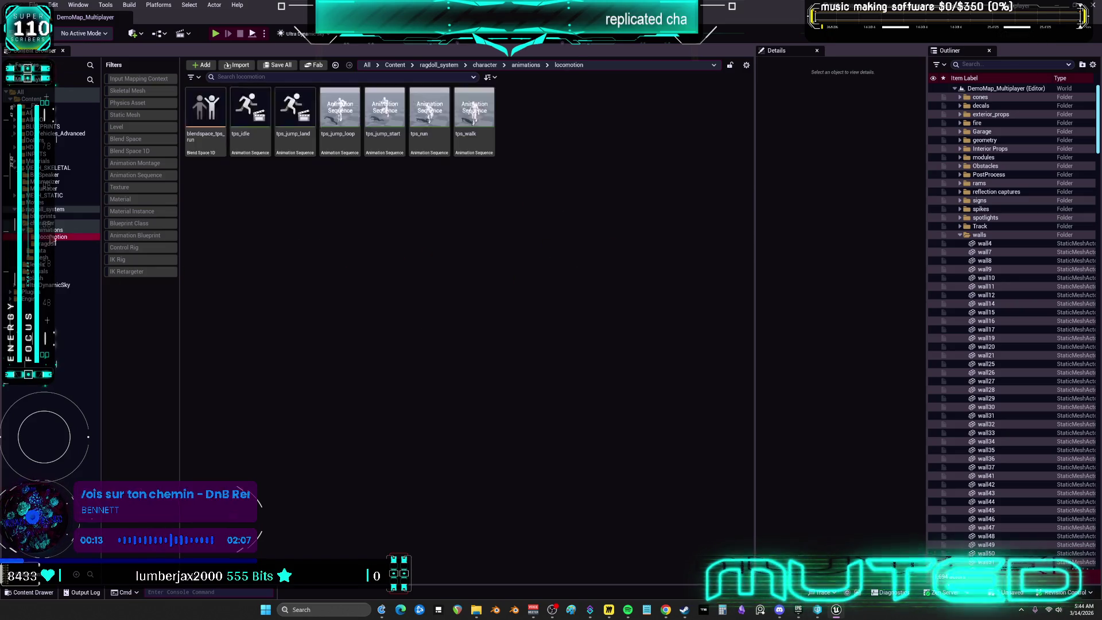
{"action": "left_click", "coordinate": [55, 229]}
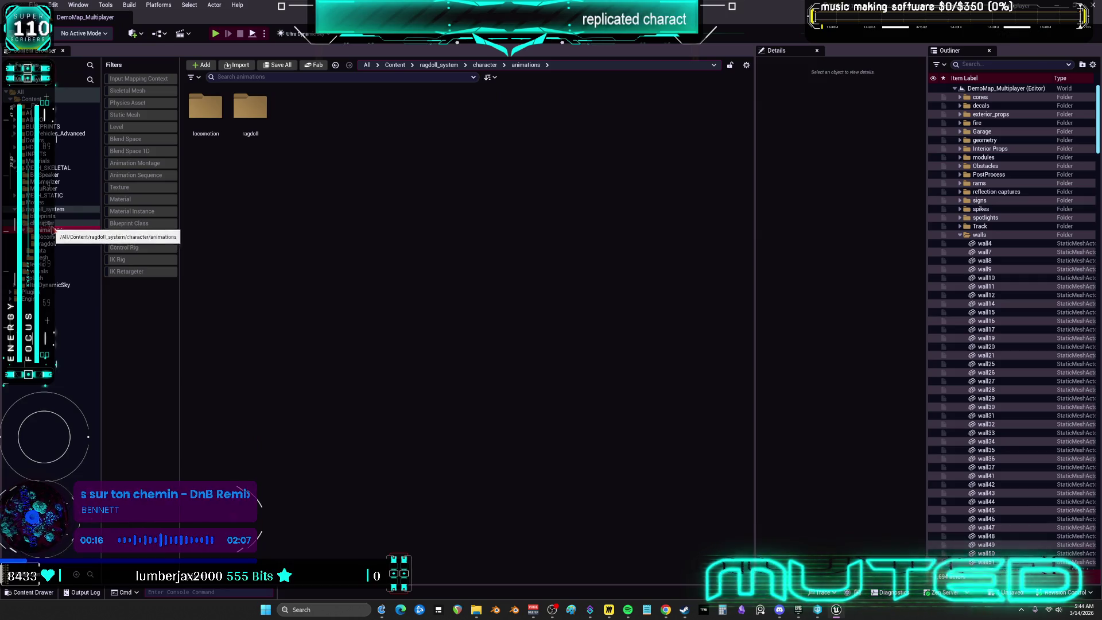
{"action": "left_click", "coordinate": [56, 223]}
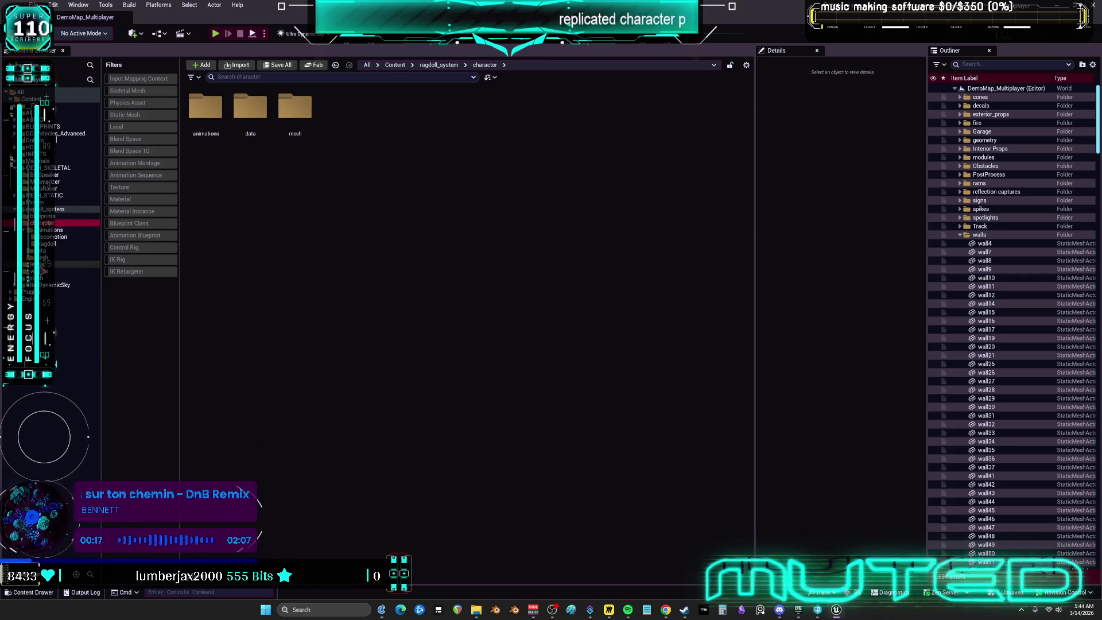
{"action": "left_click", "coordinate": [43, 257]}
{"action": "left_click", "coordinate": [350, 146]}
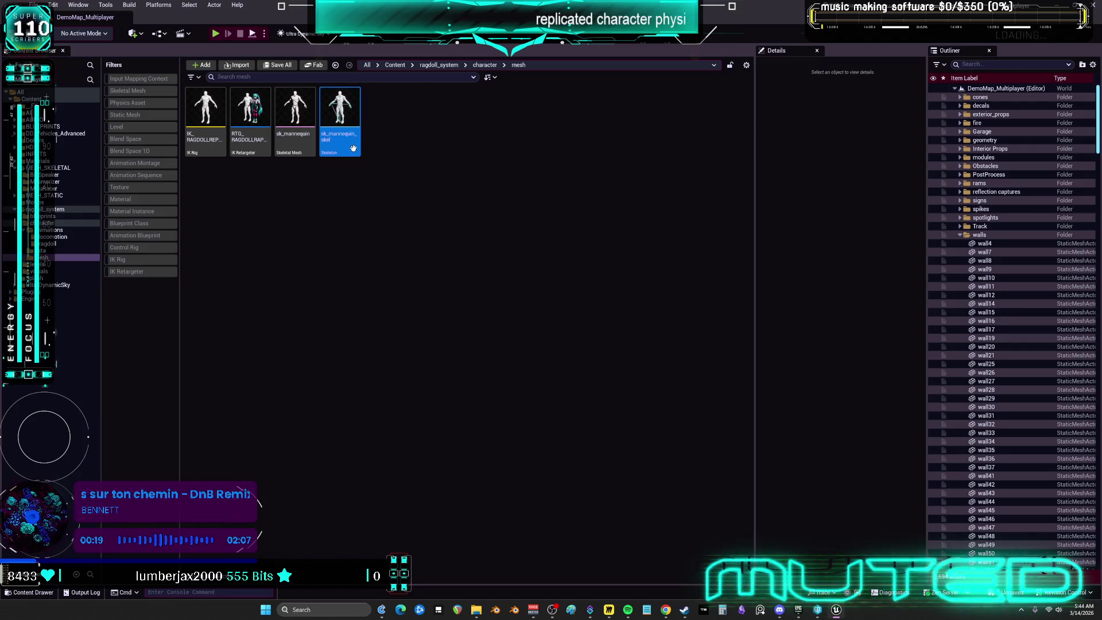
{"action": "left_click", "coordinate": [212, 144], "text": "shift"}
{"action": "left_click_drag", "start_coordinate": [213, 144], "coordinate": [67, 183]}
{"action": "left_click", "coordinate": [67, 185]}
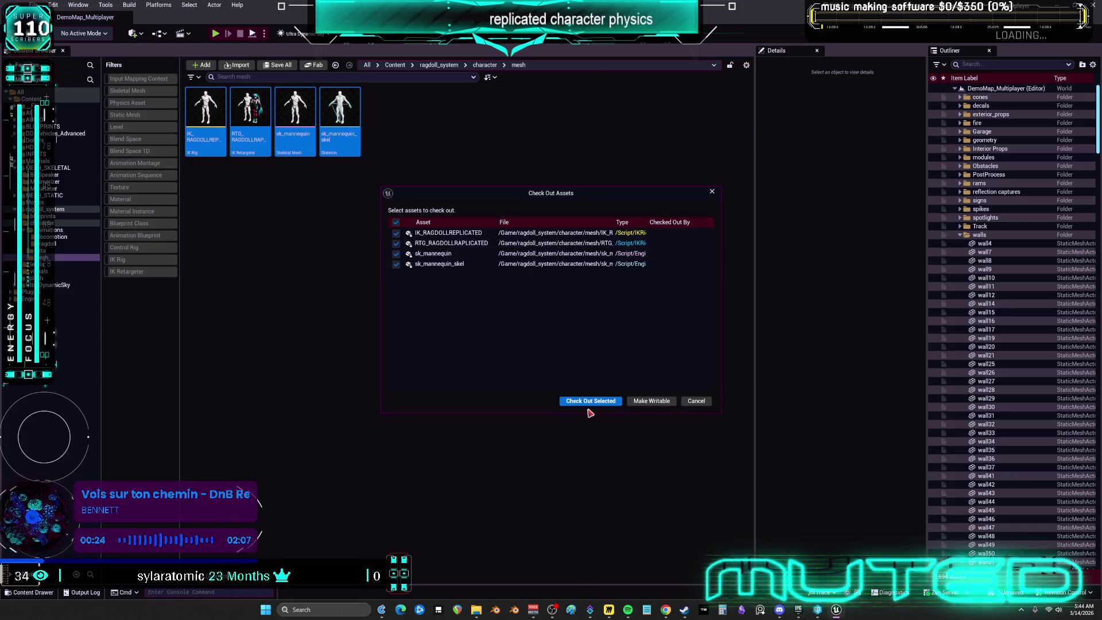
{"action": "left_click", "coordinate": [579, 401]}
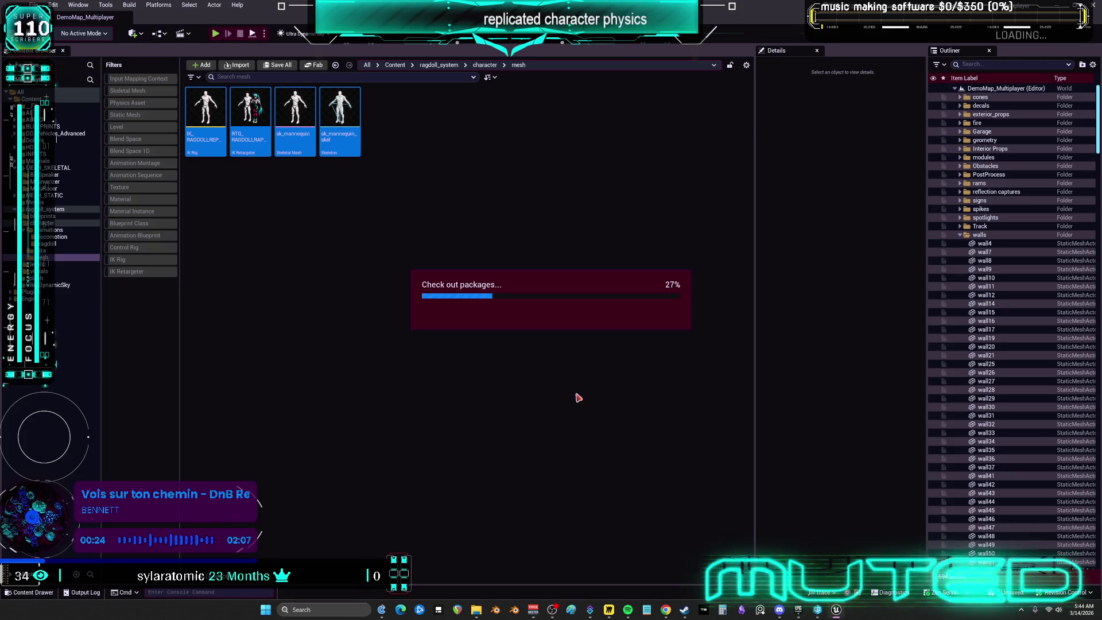
Fix up redirectors across the selected content folders and dismiss the redirector report
{"action": "left_click", "coordinate": [46, 284]}
{"action": "left_click", "coordinate": [46, 109], "text": "shift"}
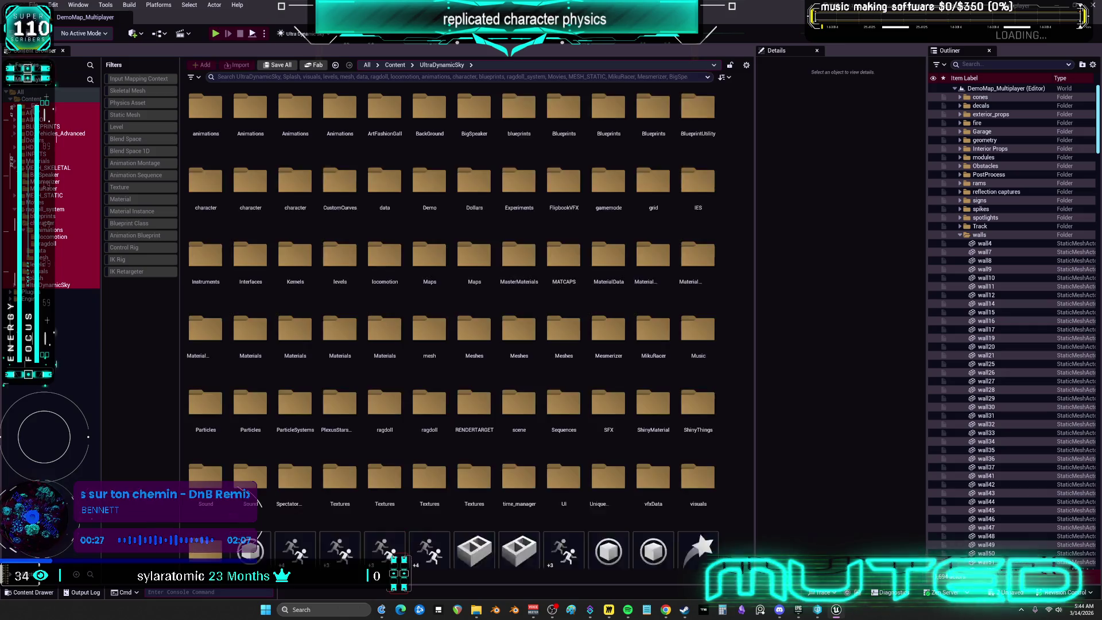
{"action": "right_click", "coordinate": [40, 104]}
{"action": "left_click", "coordinate": [86, 253]}
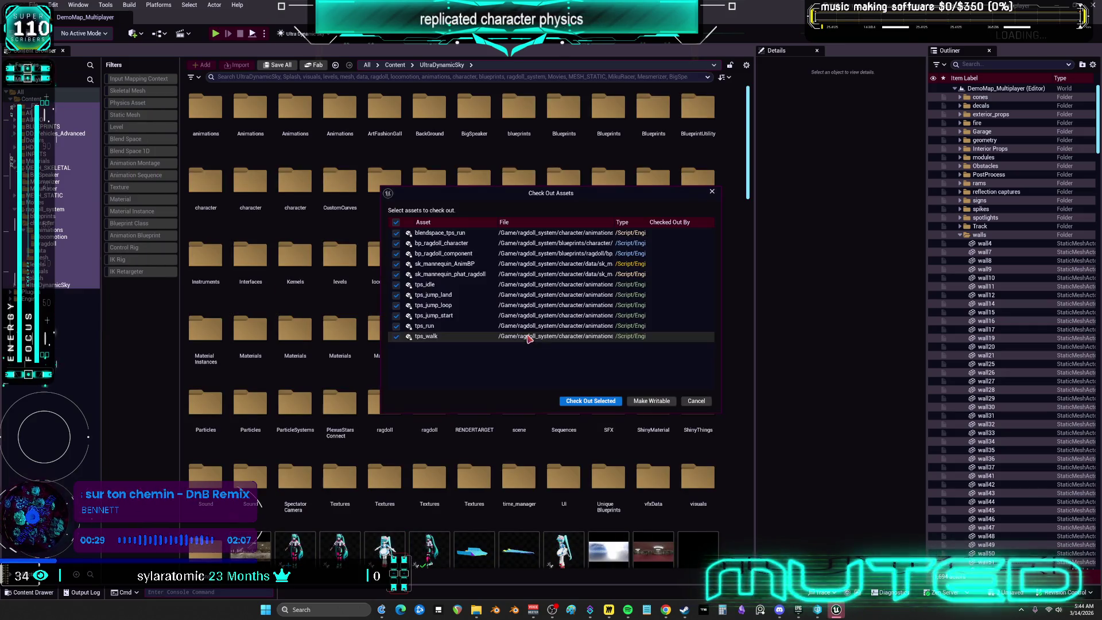
{"action": "left_click", "coordinate": [587, 399]}
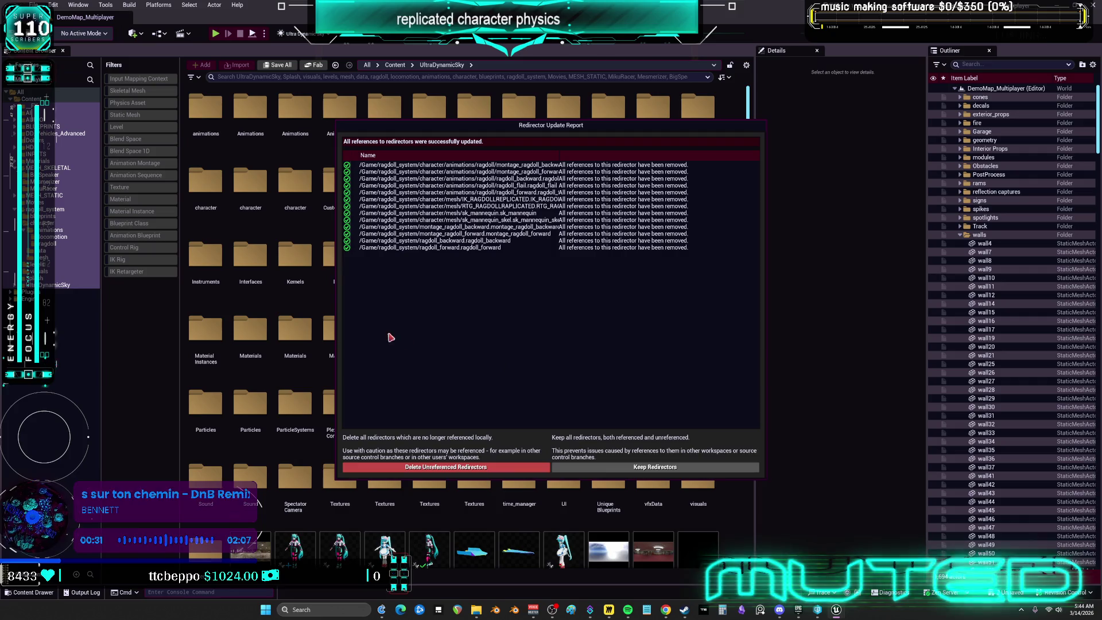
{"action": "left_click", "coordinate": [489, 466]}
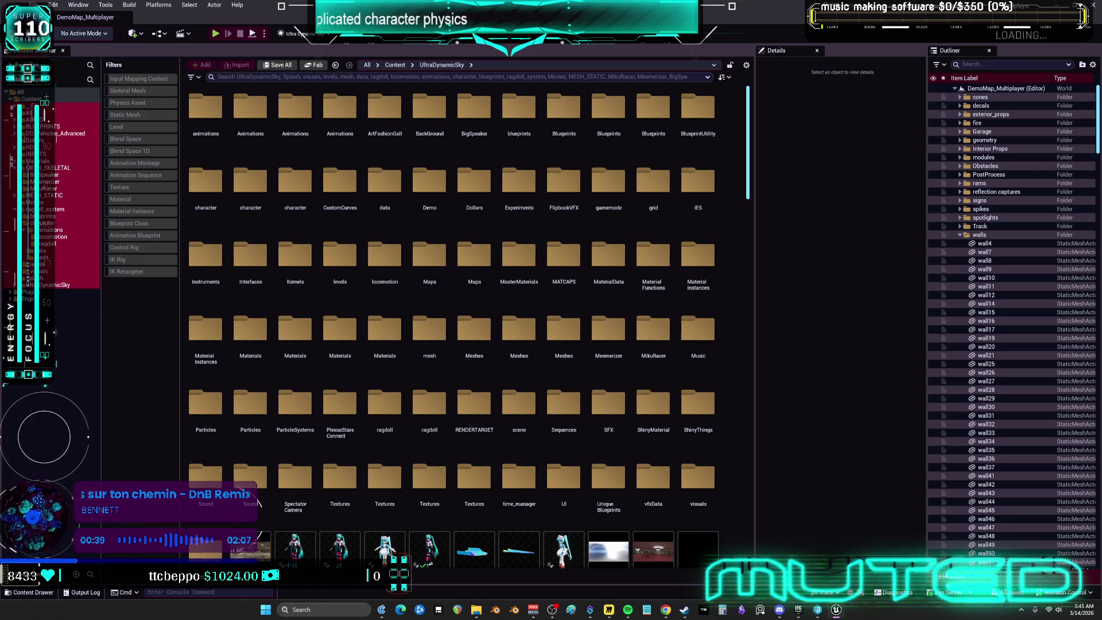
Attempt to delete ragdoll_system, cancel due to remaining references, and open MESH_SKELETAL/MikuRacer
{"action": "right_click", "coordinate": [46, 209]}
{"action": "left_click", "coordinate": [75, 221]}
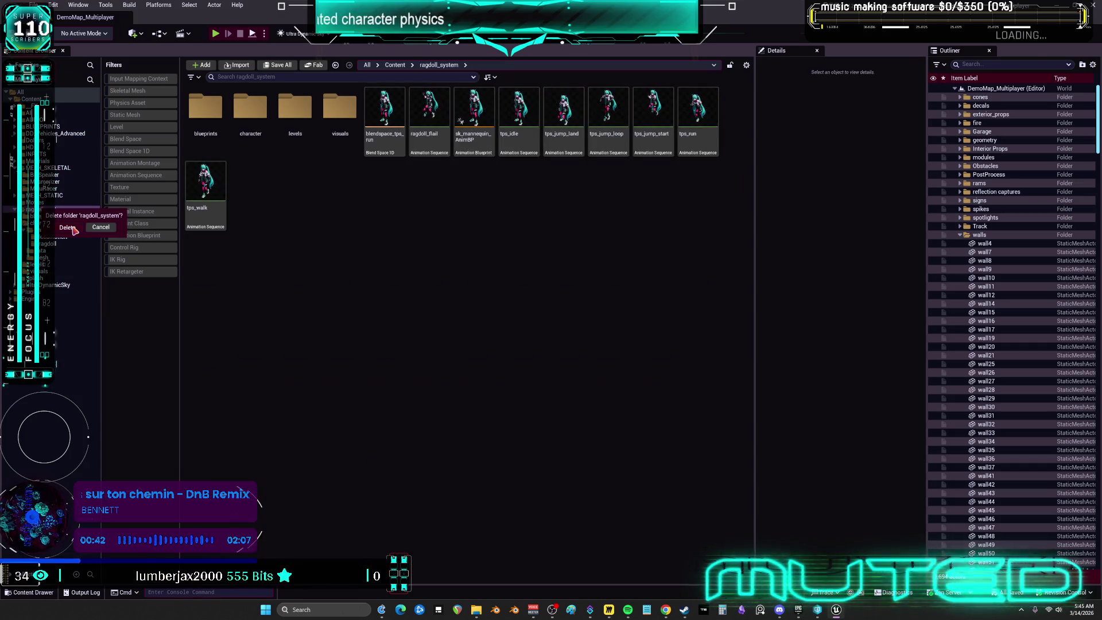
{"action": "left_click", "coordinate": [74, 229]}
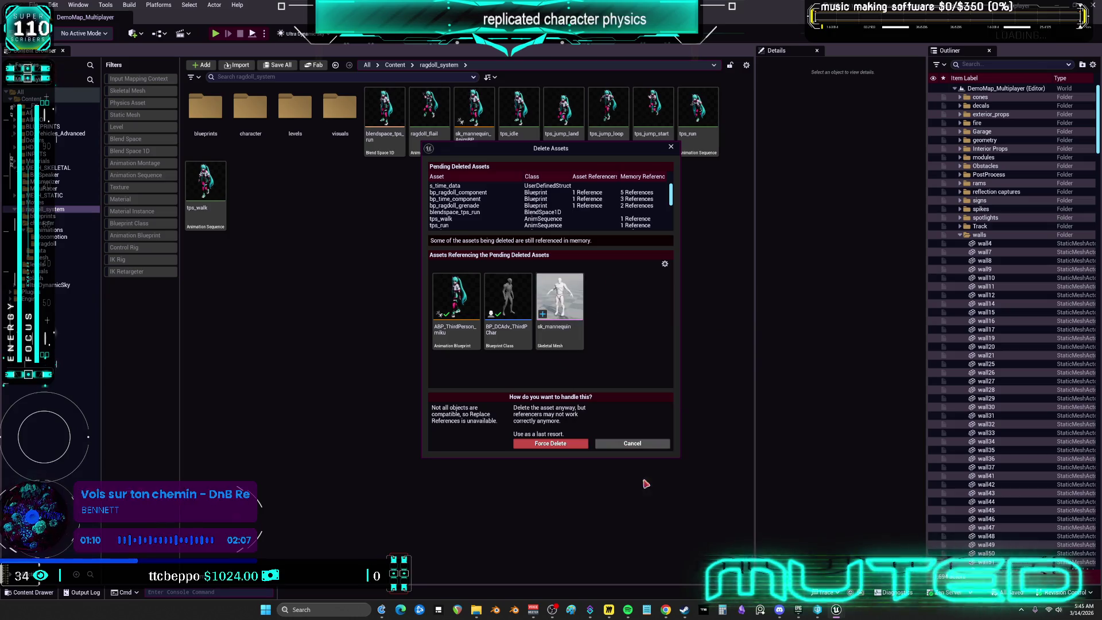
{"action": "left_click", "coordinate": [638, 445]}
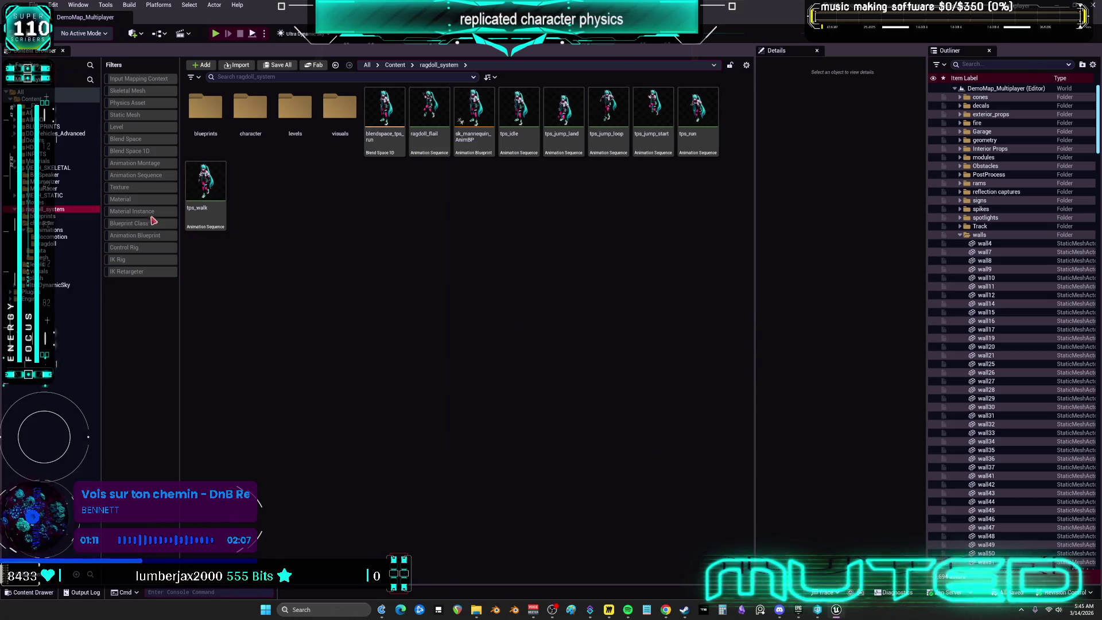
{"action": "left_click", "coordinate": [45, 189]}
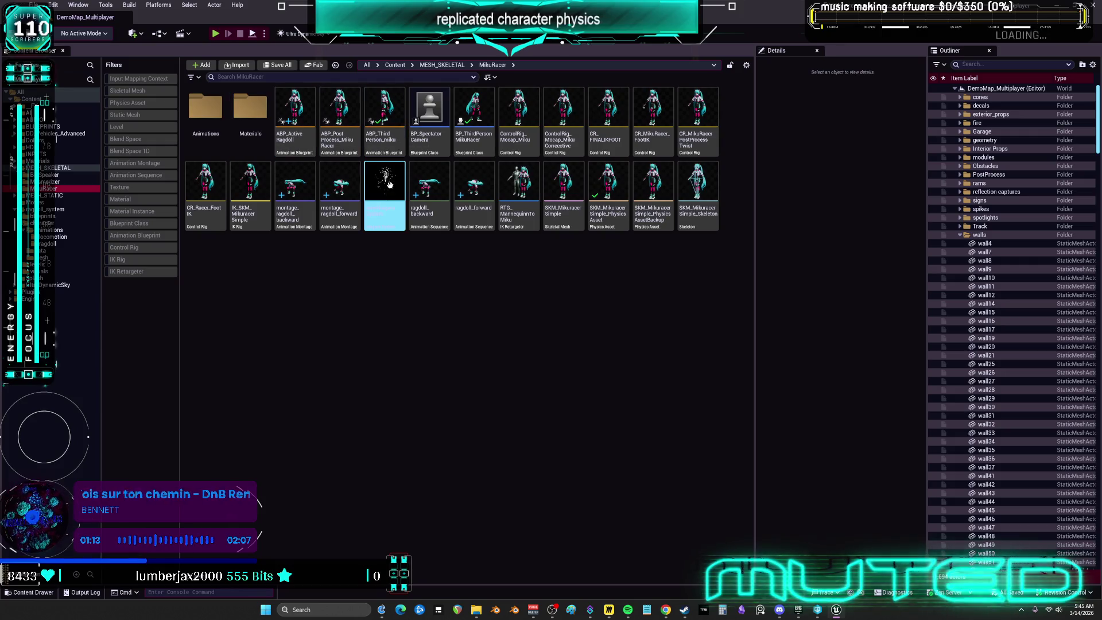
Open ABP_ThirdPerson_miku and inspect its anim graph and the is_time_reversed variable
{"action": "left_click", "coordinate": [386, 110]}
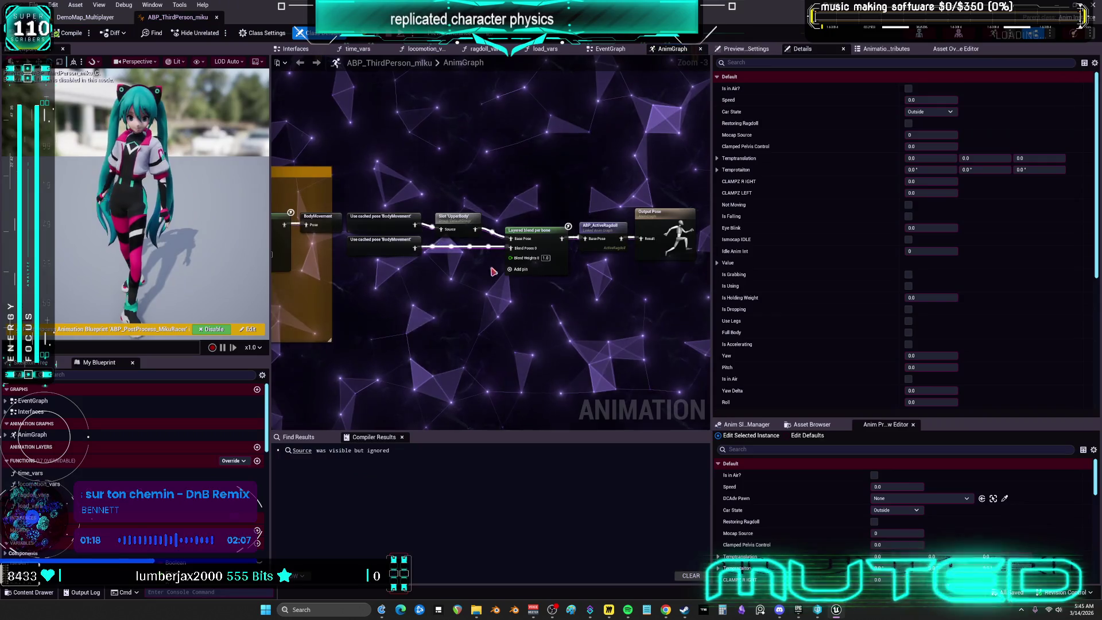
{"action": "scroll", "coordinate": [459, 308], "scroll_direction": "up", "scroll_amount": 4}
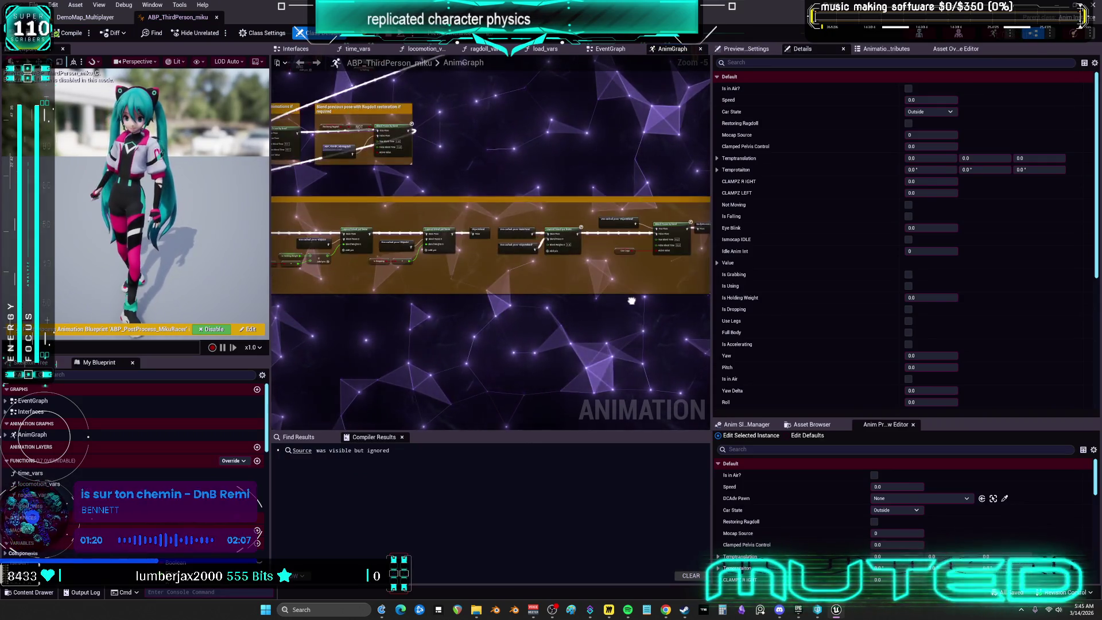
{"action": "left_click_drag", "start_coordinate": [550, 171], "coordinate": [293, 202]}
{"action": "scroll", "coordinate": [133, 487], "scroll_direction": "down", "scroll_amount": 10}
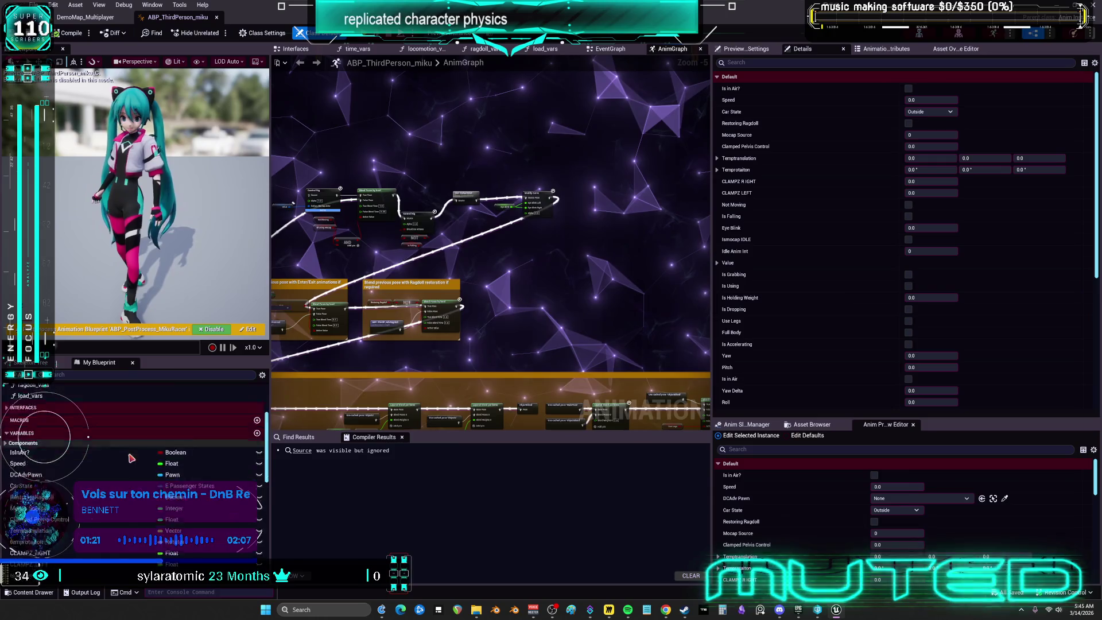
{"action": "scroll", "coordinate": [133, 487], "scroll_direction": "down", "scroll_amount": 3}
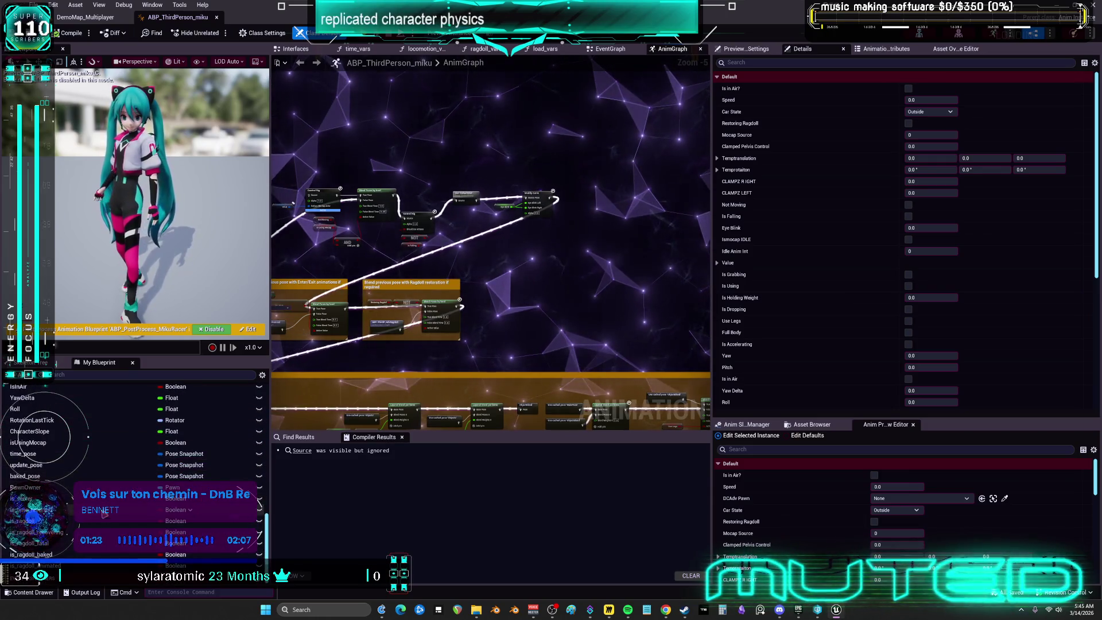
{"action": "scroll", "coordinate": [133, 459], "scroll_direction": "up", "scroll_amount": 2}
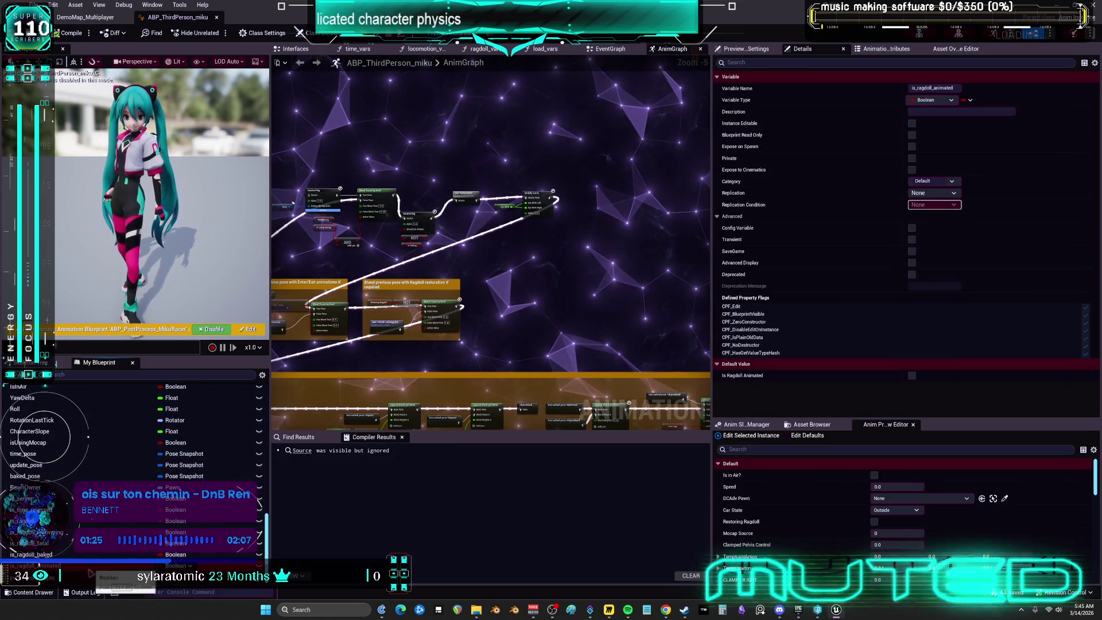
{"action": "scroll", "coordinate": [46, 566], "scroll_direction": "up", "scroll_amount": 2}
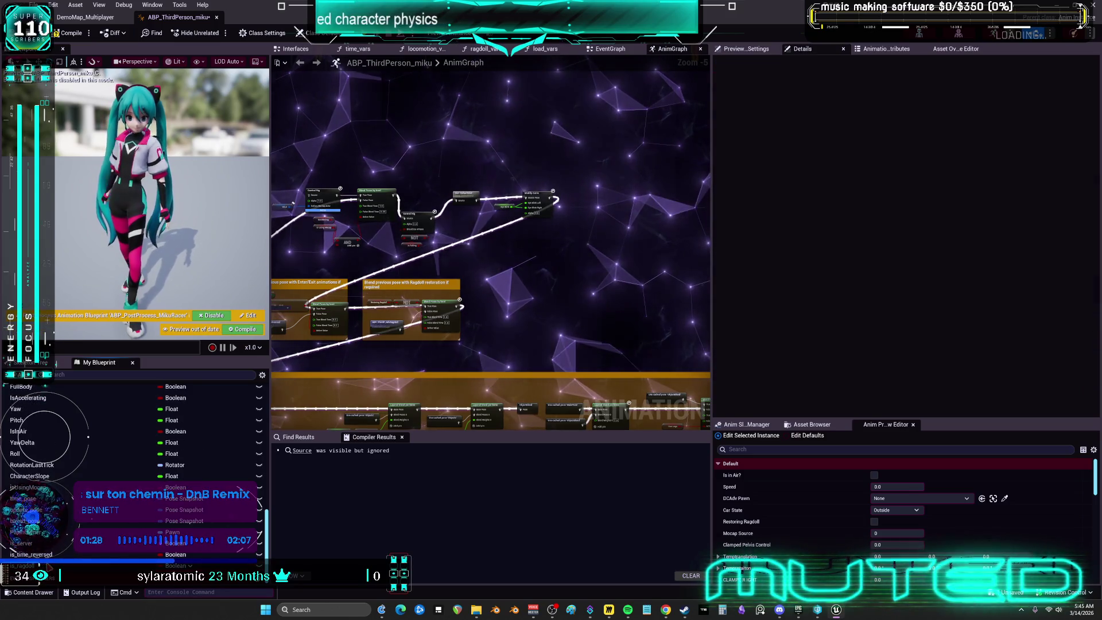
{"action": "left_click", "coordinate": [46, 565]}
{"action": "scroll", "coordinate": [133, 471], "scroll_direction": "up", "scroll_amount": 3}
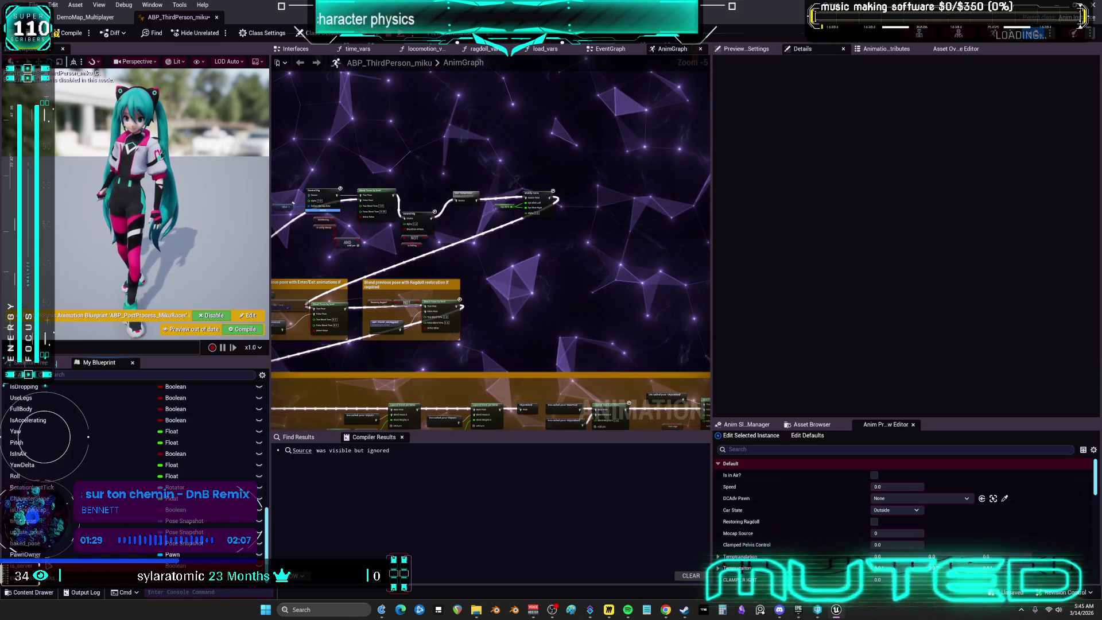
{"action": "scroll", "coordinate": [133, 465], "scroll_direction": "up", "scroll_amount": 3}
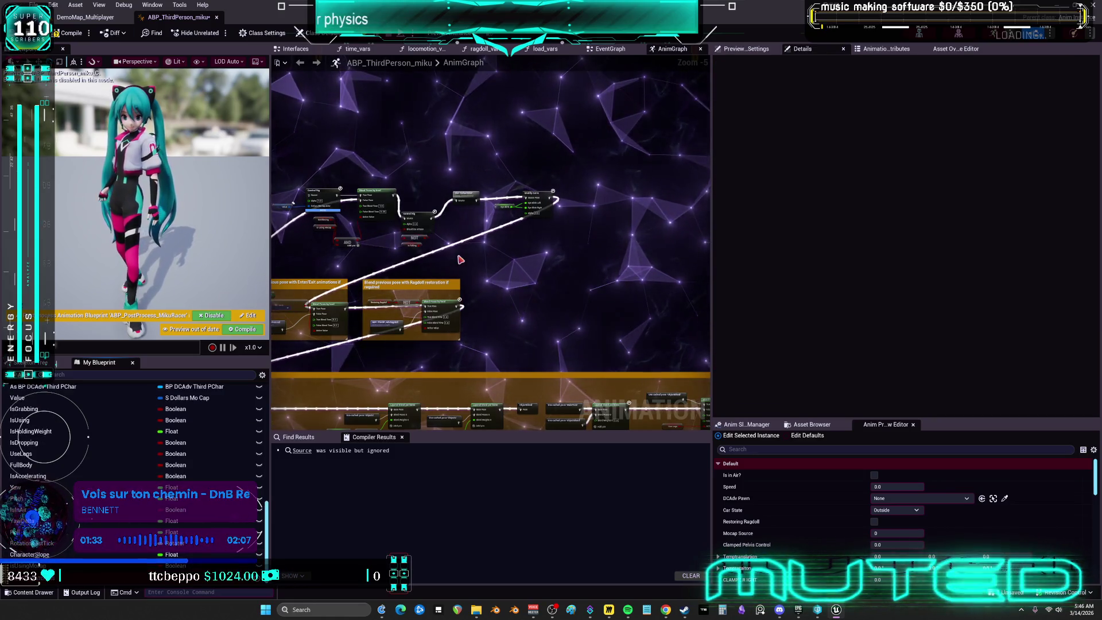
Compile ABP_ThirdPerson_miku, check the output pose, and close the blueprint editor
{"action": "left_click", "coordinate": [70, 33]}
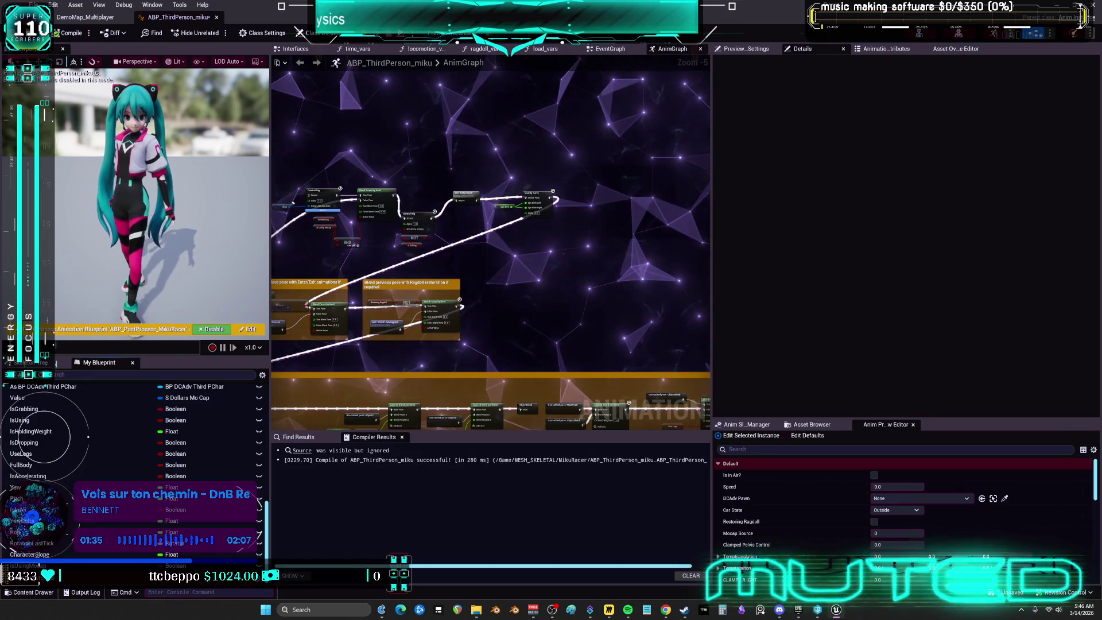
{"action": "scroll", "coordinate": [370, 149], "scroll_direction": "down", "scroll_amount": 4}
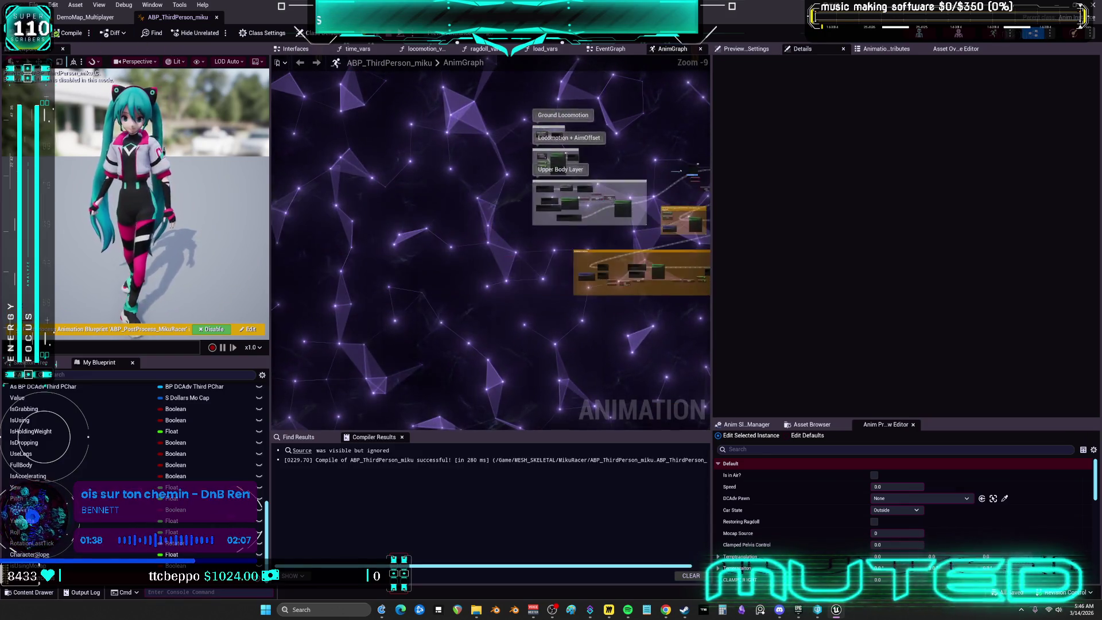
{"action": "left_click_drag", "start_coordinate": [484, 195], "coordinate": [300, 160]}
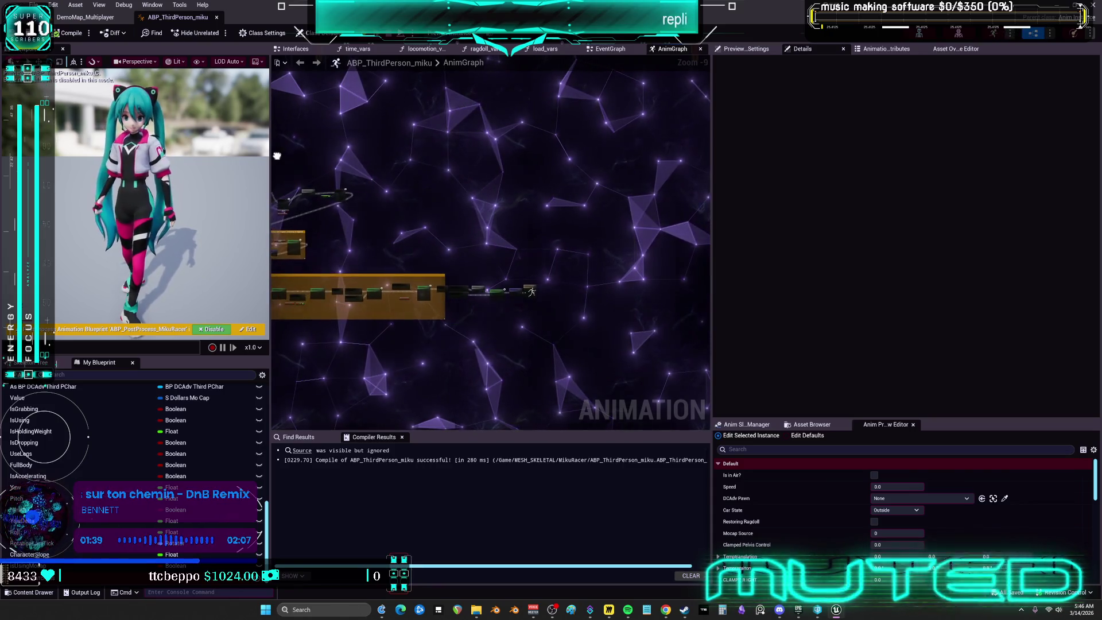
{"action": "left_click", "coordinate": [217, 17]}
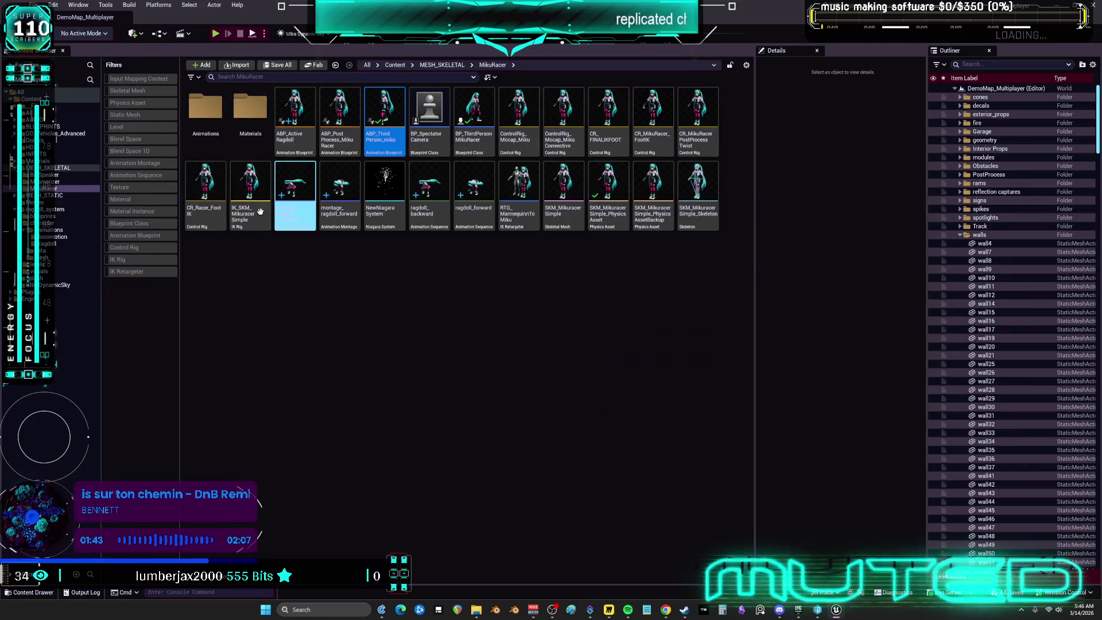
Open BP_ThirdPersonMikuRacer and inspect its bp_grenade, howlongragdoll and ReplicateTimeDilation variables
{"action": "double_click", "coordinate": [481, 105]}
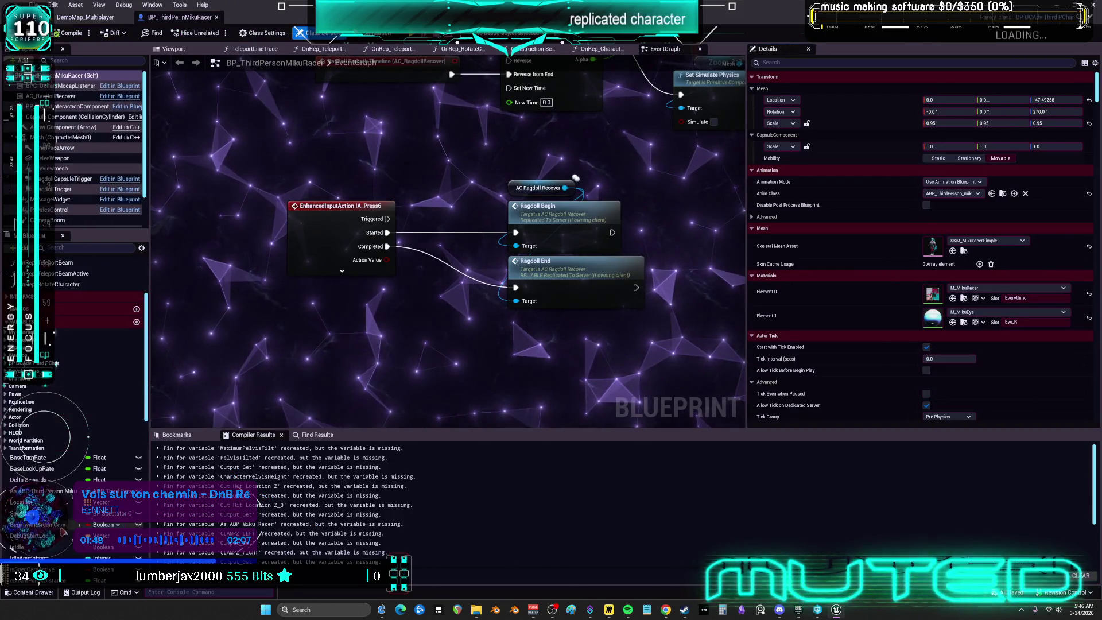
{"action": "scroll", "coordinate": [64, 531], "scroll_direction": "down", "scroll_amount": 5}
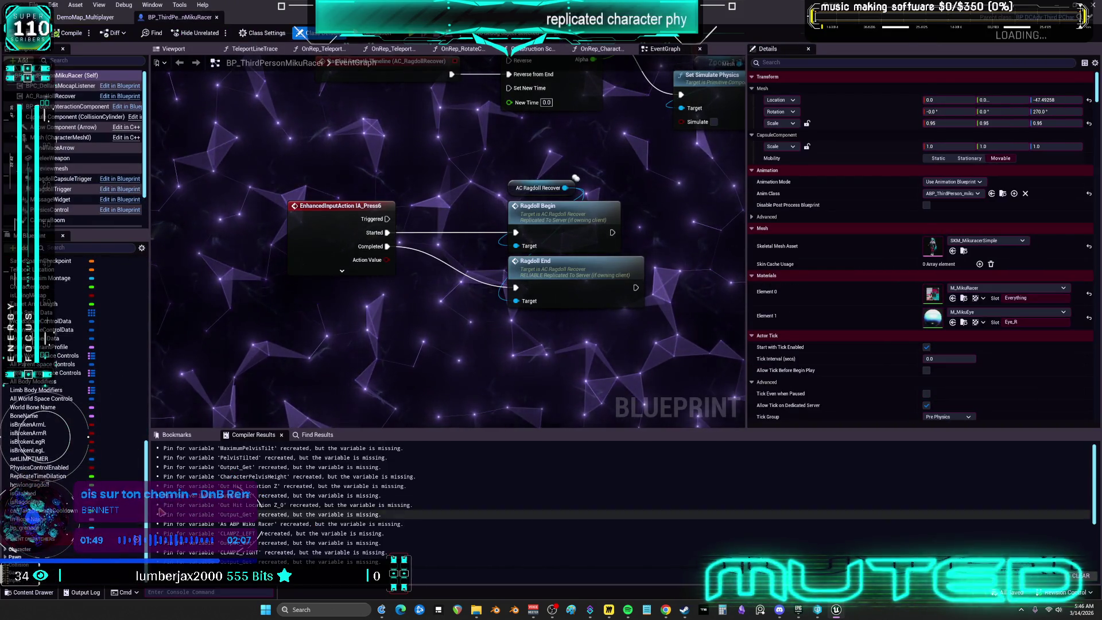
{"action": "left_click_drag", "start_coordinate": [149, 287], "coordinate": [351, 286]}
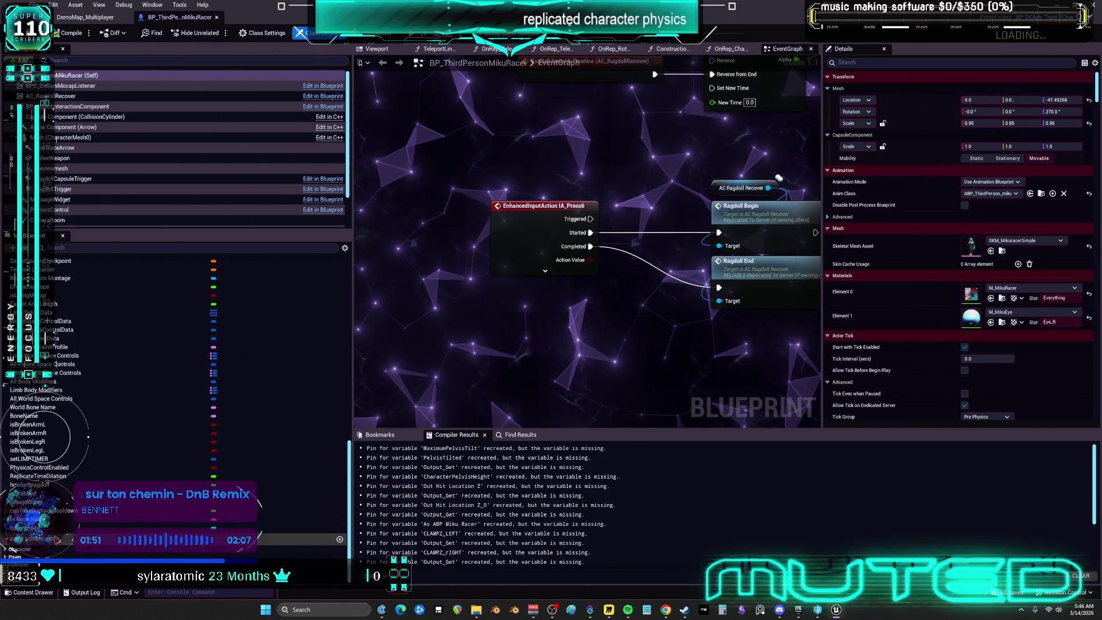
{"action": "left_click", "coordinate": [58, 528]}
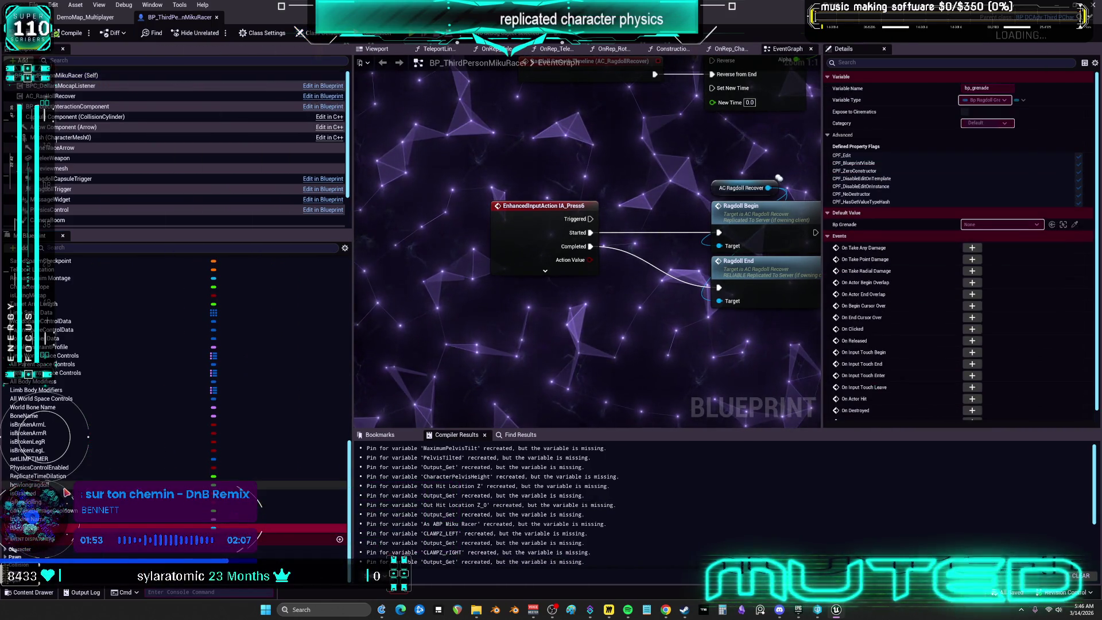
{"action": "left_click", "coordinate": [47, 484]}
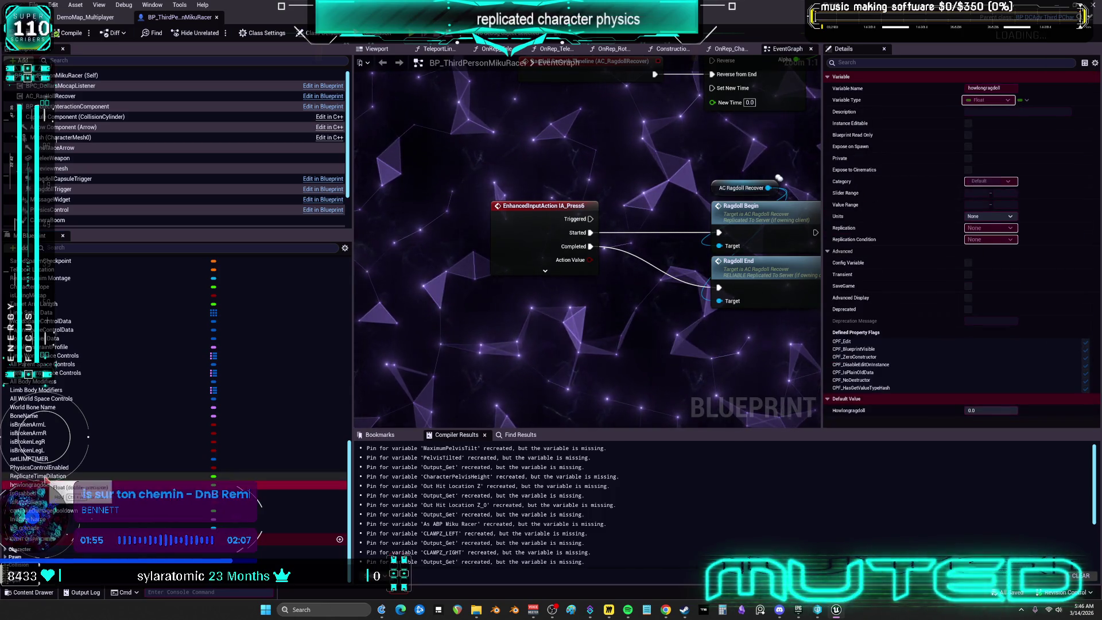
{"action": "left_click", "coordinate": [45, 476]}
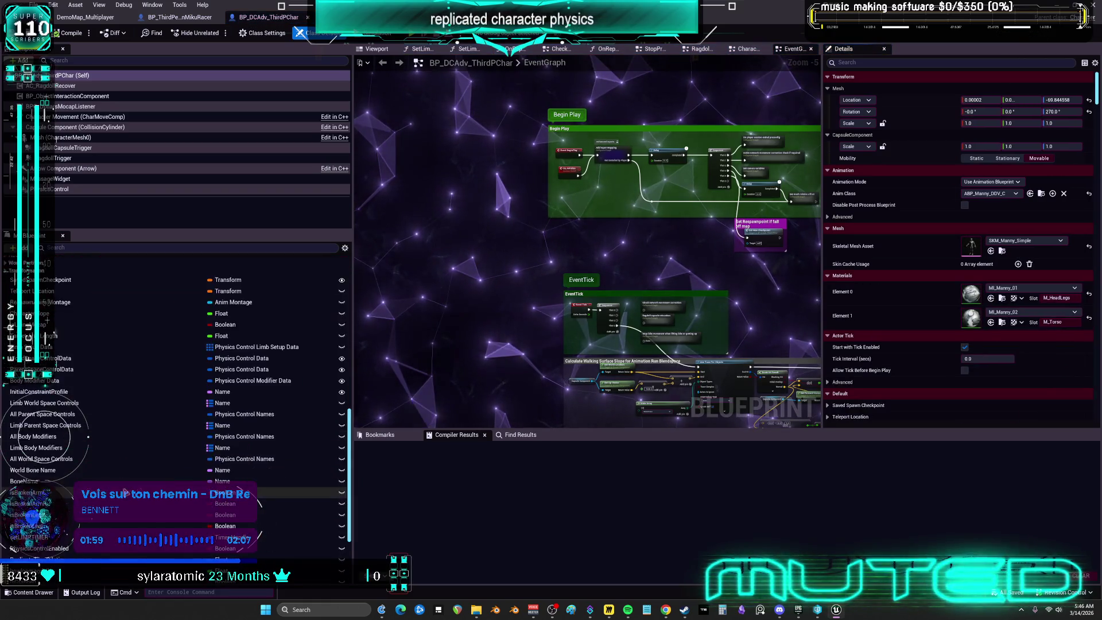
Delete the Bp Ragdoll Grenade variable from the character blueprint
{"action": "left_click", "coordinate": [81, 526]}
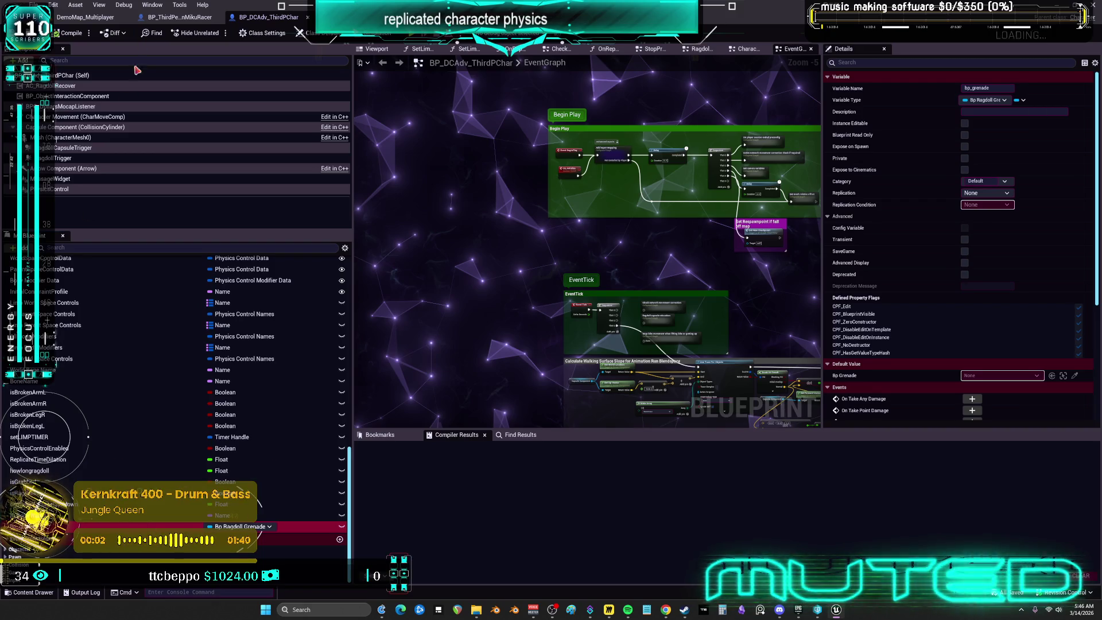
{"action": "key", "text": "Delete"}
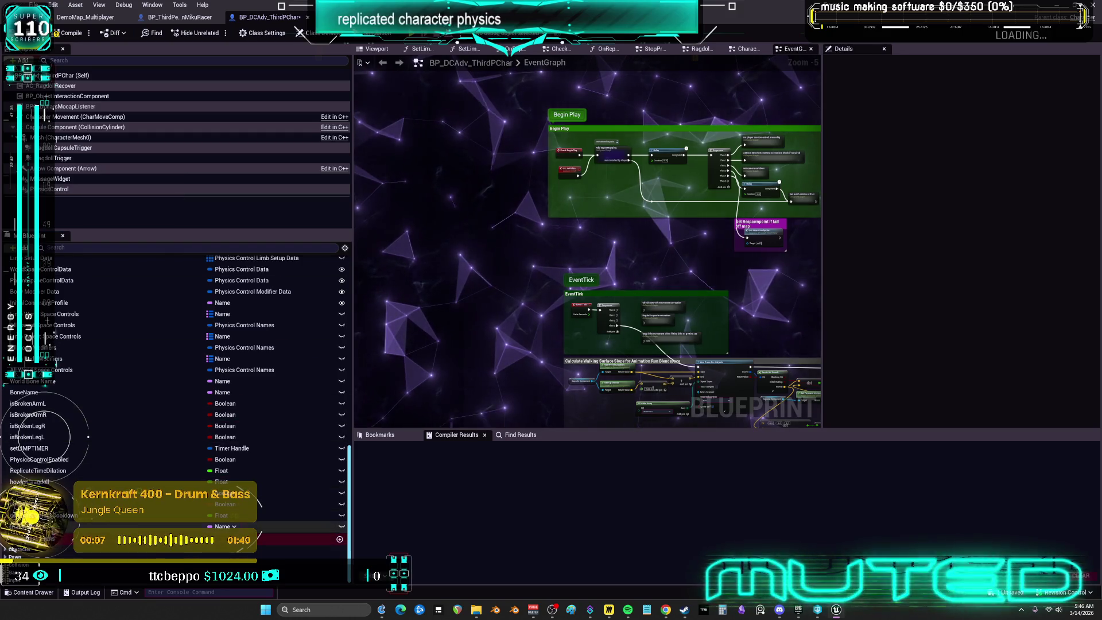
{"action": "left_click", "coordinate": [233, 526]}
Find references to canTakeDamageCooldown and jump to its SET node in CharacterPhysics
{"action": "left_click", "coordinate": [63, 514]}
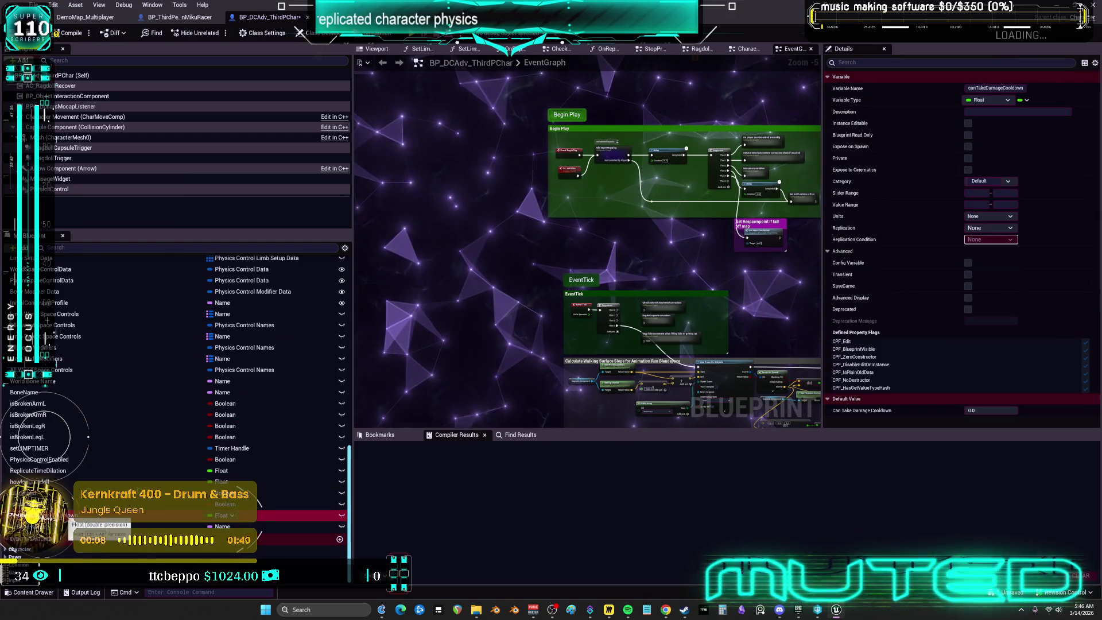
{"action": "right_click", "coordinate": [63, 515]}
{"action": "mouse_move", "coordinate": [119, 461]}
{"action": "left_click", "coordinate": [172, 463]}
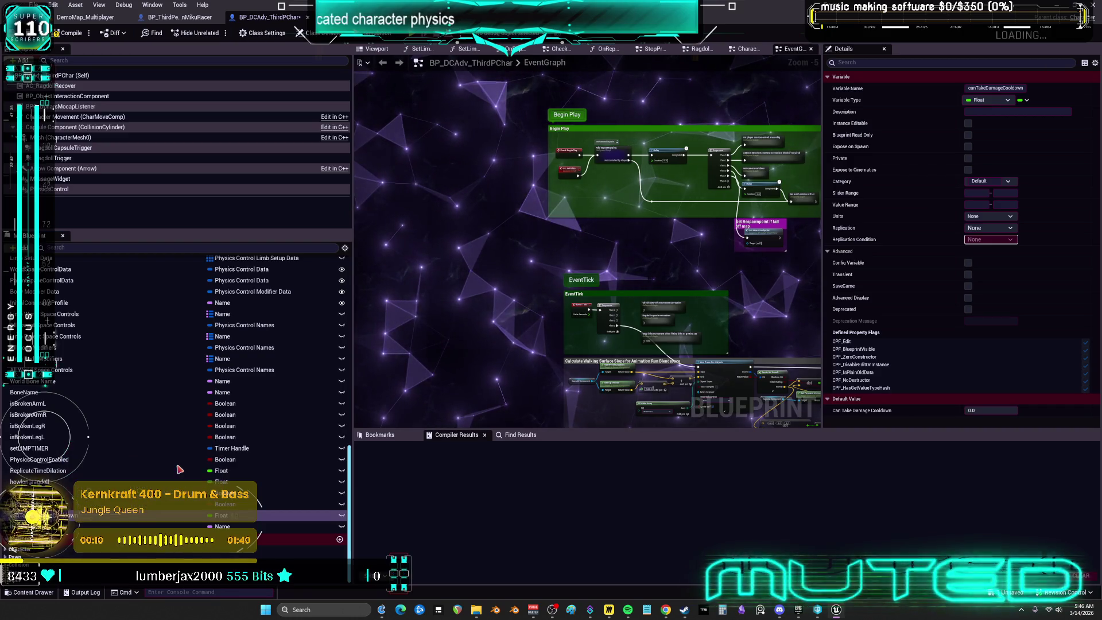
{"action": "double_click", "coordinate": [413, 488]}
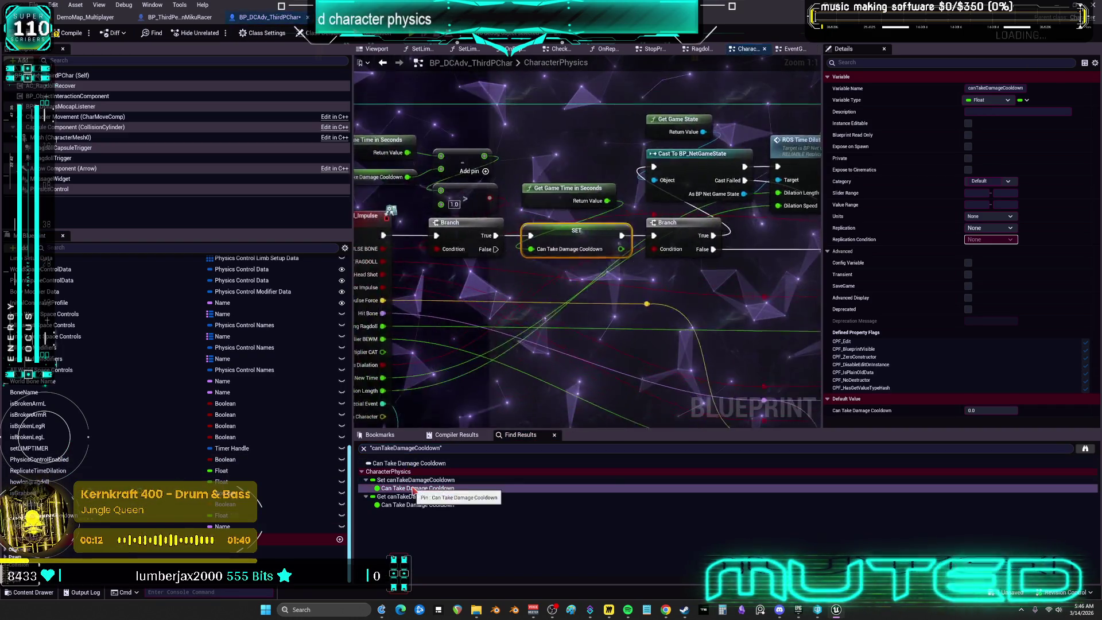
Compile the character blueprint and return to the DemoMap_Multiplayer level editor
{"action": "left_click", "coordinate": [69, 32]}
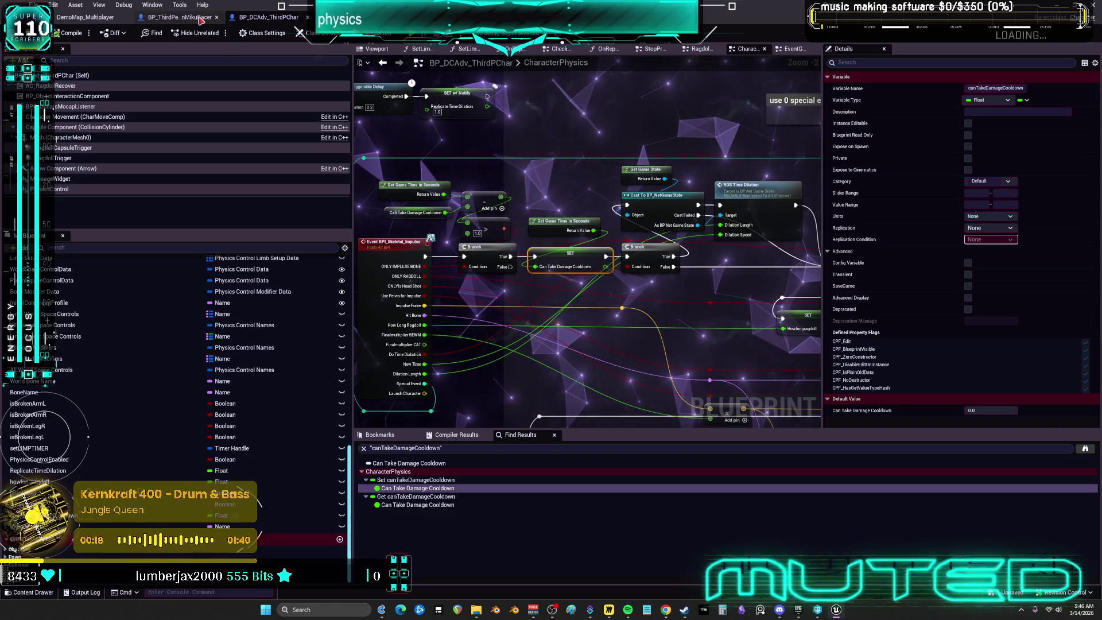
{"action": "left_click", "coordinate": [178, 17]}
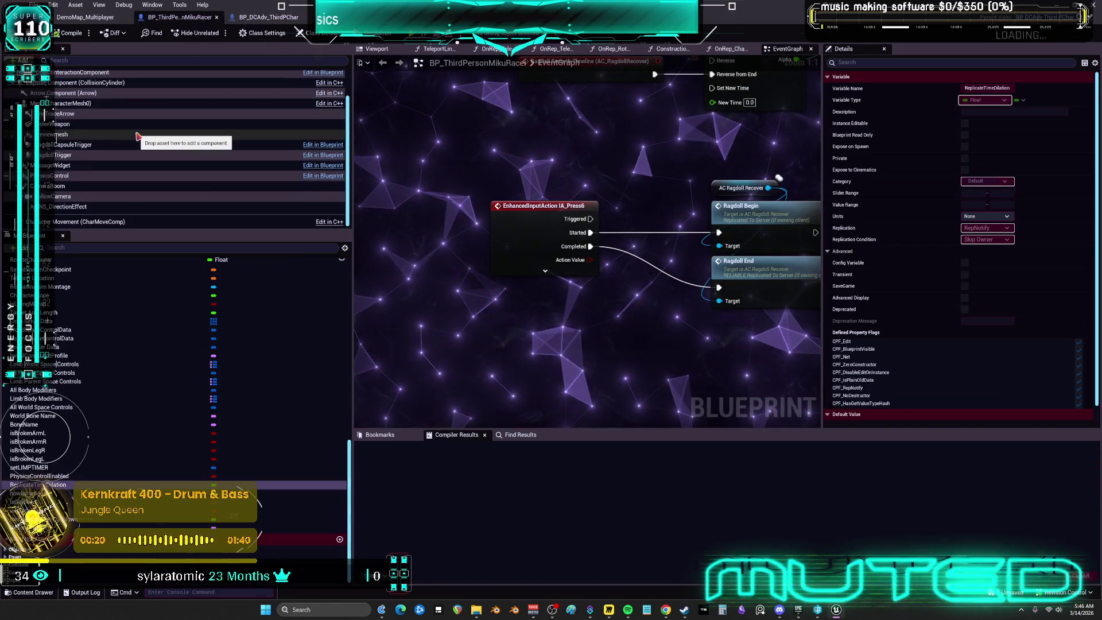
{"action": "left_click", "coordinate": [92, 22]}
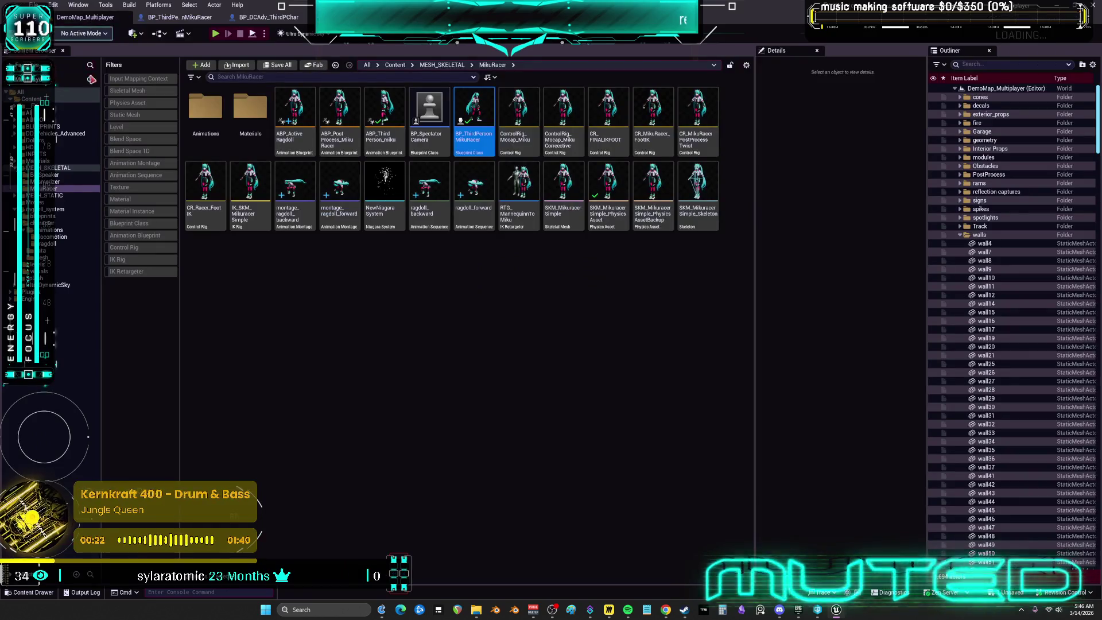
Force-delete the three ragdoll_system animation folders, including locomotion and ragdoll animations
{"action": "left_click", "coordinate": [61, 249]}
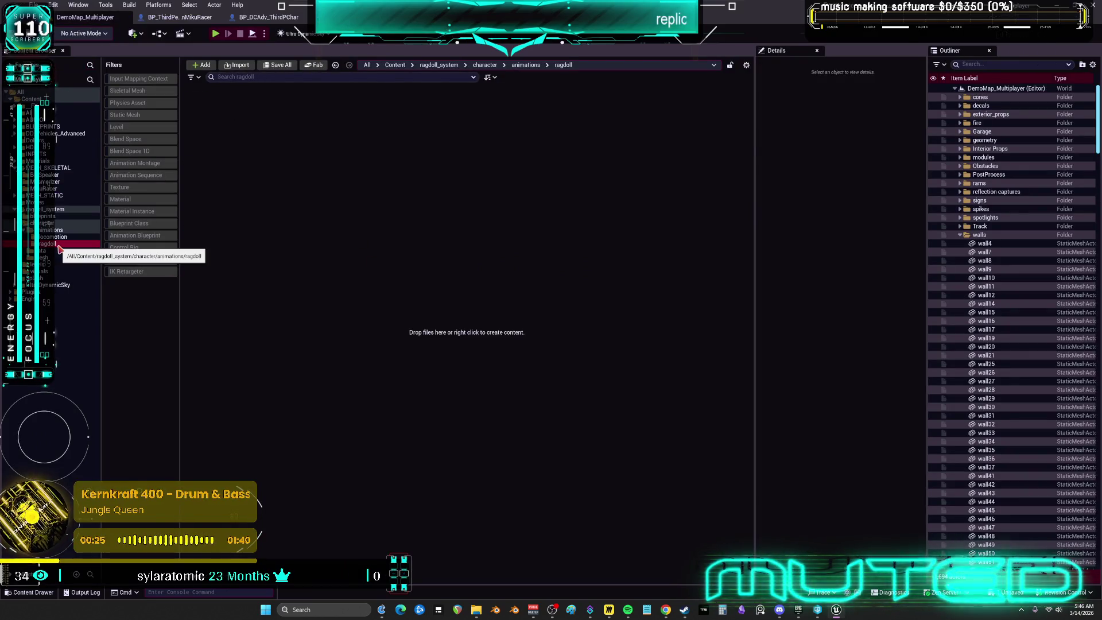
{"action": "left_click", "coordinate": [57, 230], "text": "shift"}
{"action": "key", "text": "Delete"}
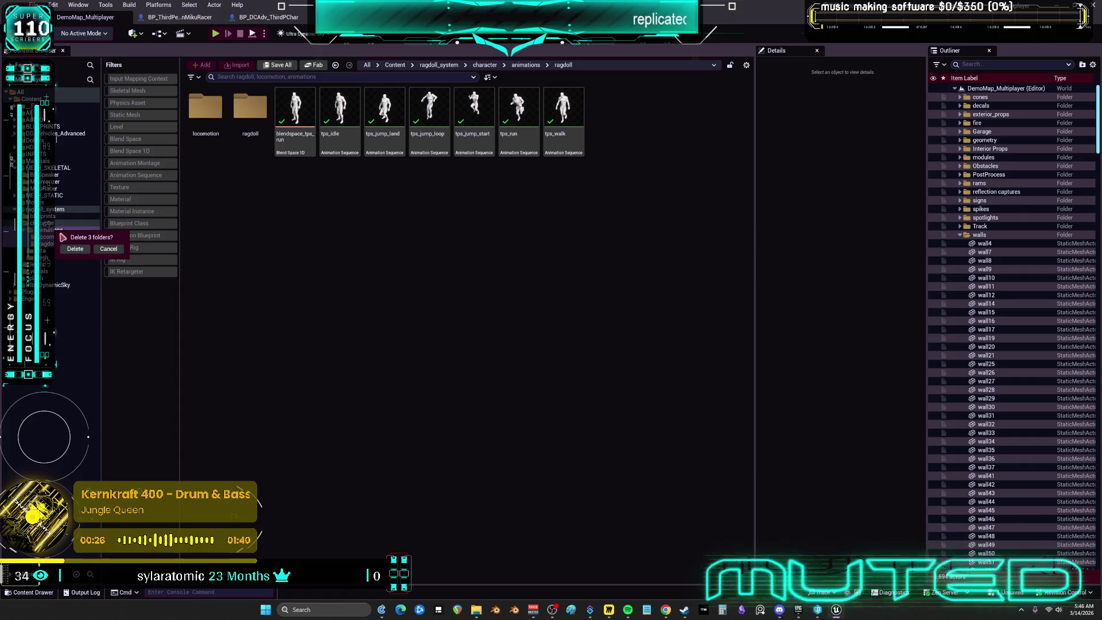
{"action": "left_click", "coordinate": [80, 252]}
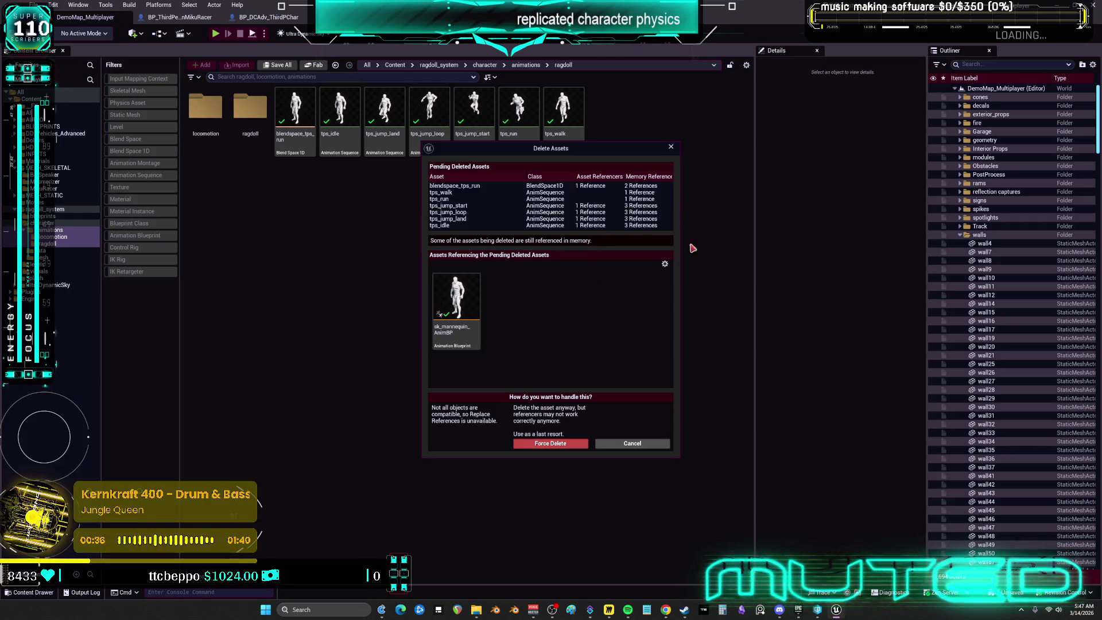
{"action": "left_click", "coordinate": [571, 443]}
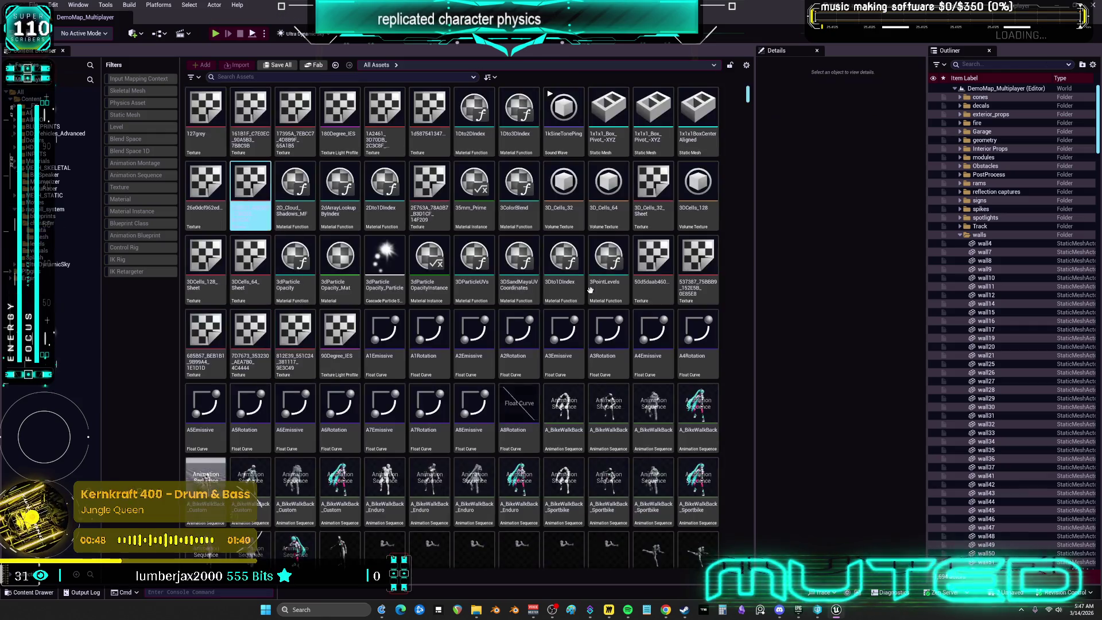
Force-delete the visuals folder's materials and textures, then select the levels and other ragdoll_system folders
{"action": "left_click", "coordinate": [63, 251]}
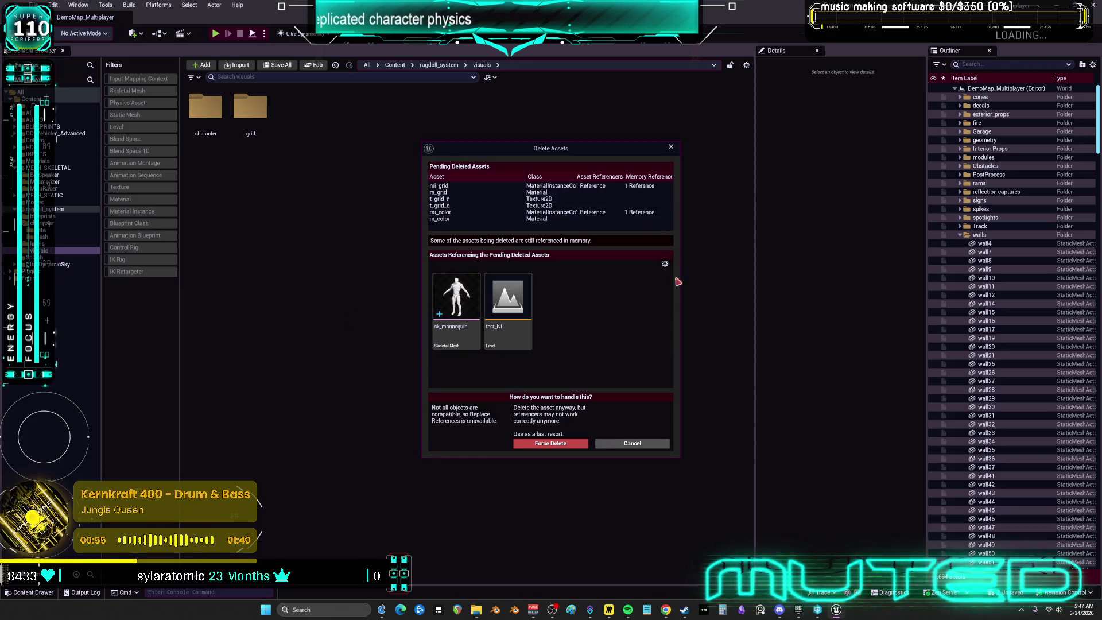
{"action": "left_click", "coordinate": [563, 444]}
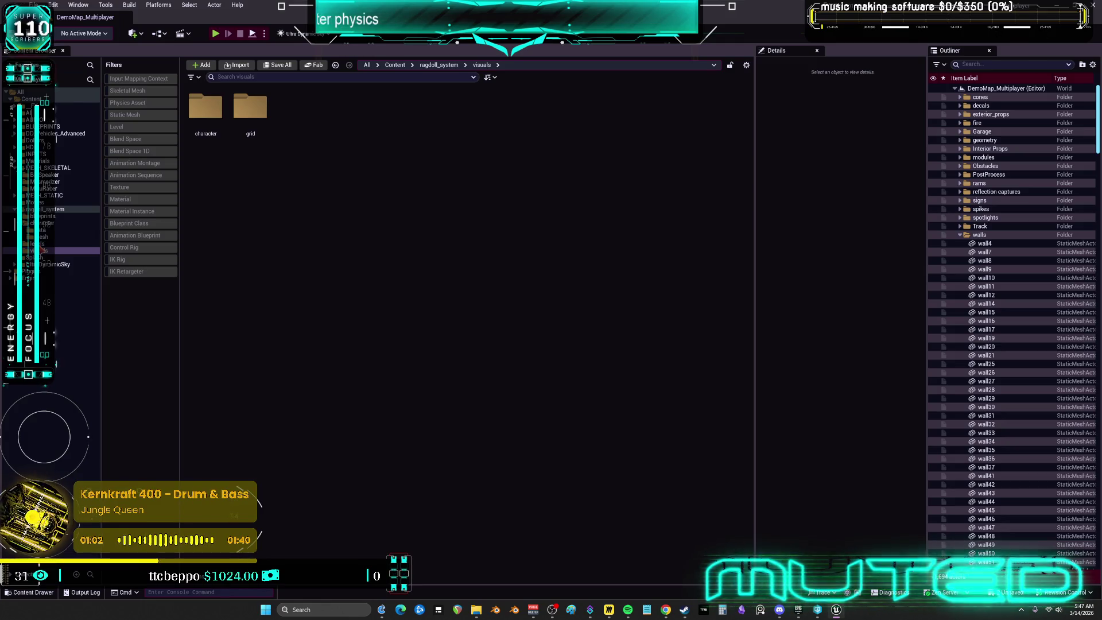
{"action": "left_click", "coordinate": [41, 257]}
{"action": "left_click", "coordinate": [43, 244]}
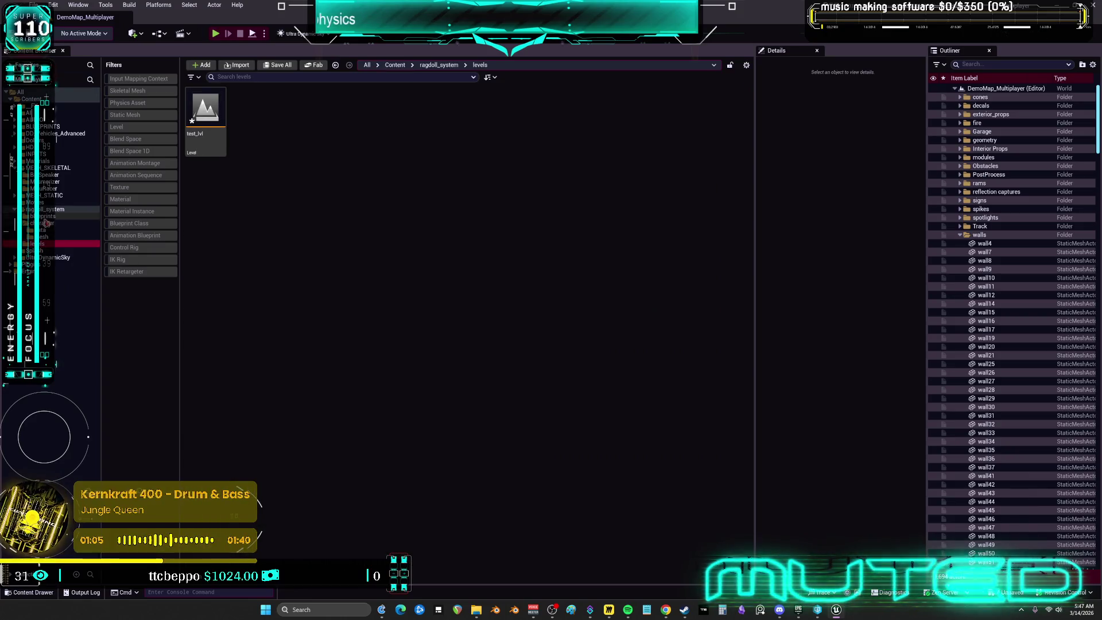
Force-delete the six remaining ragdoll_system folders with their blueprints, animations and mannequin assets
{"action": "left_click", "coordinate": [45, 217], "text": "shift"}
{"action": "key", "text": "Delete"}
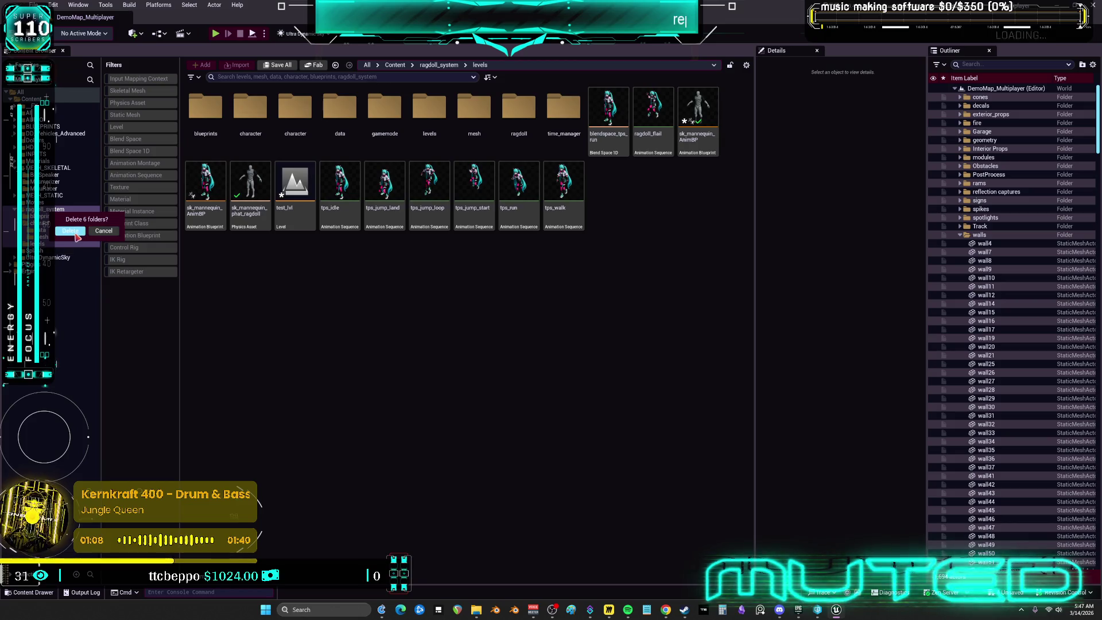
{"action": "left_click", "coordinate": [72, 231]}
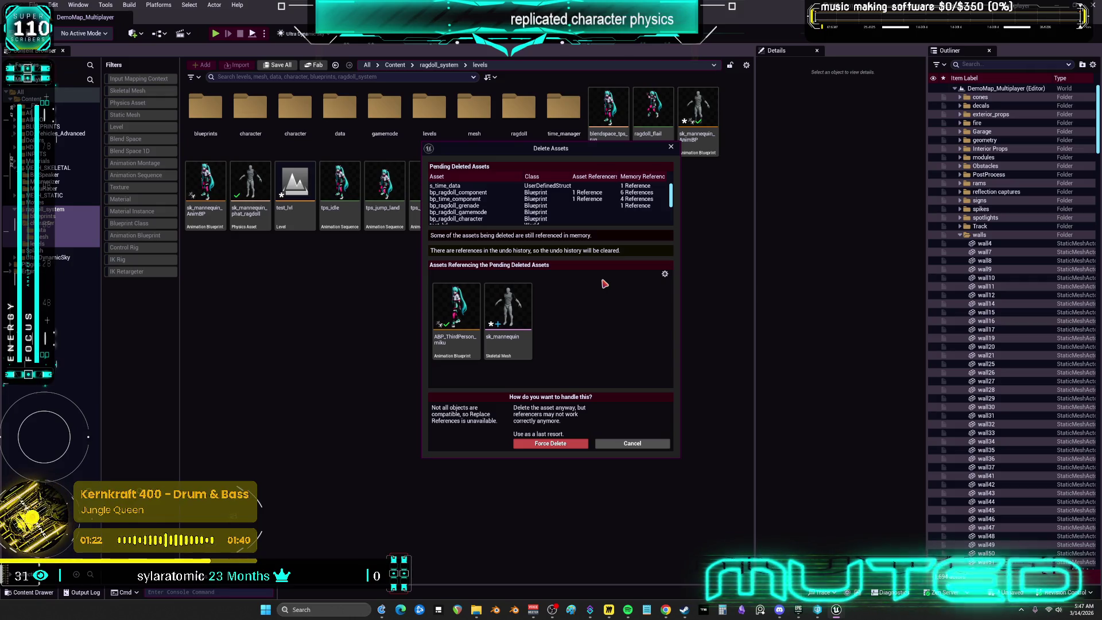
{"action": "scroll", "coordinate": [504, 206], "scroll_direction": "down", "scroll_amount": 2}
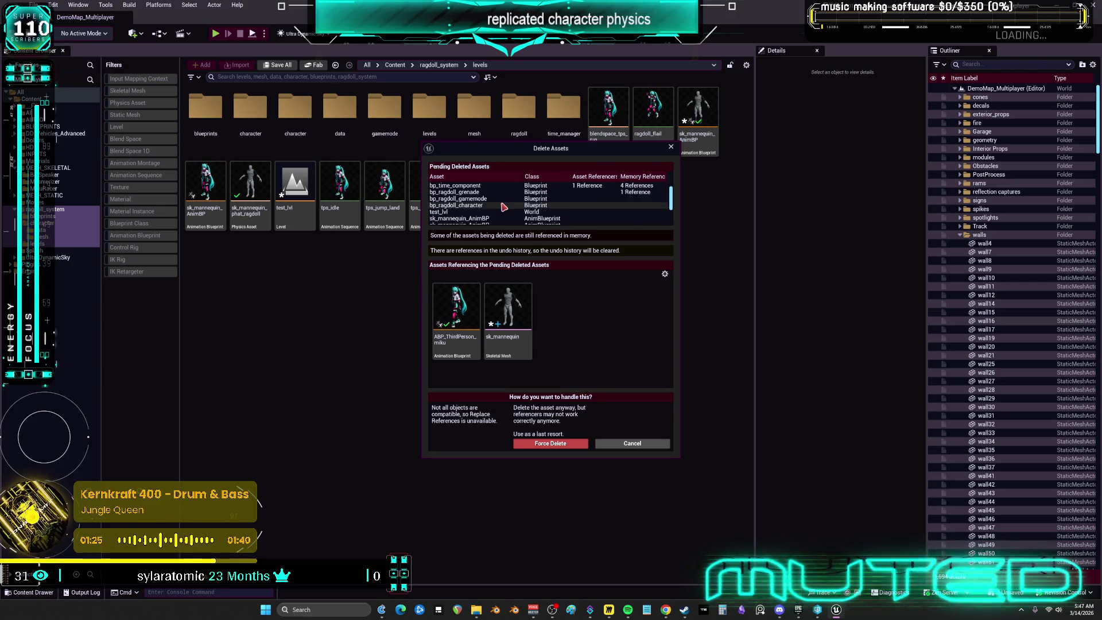
{"action": "scroll", "coordinate": [505, 207], "scroll_direction": "down", "scroll_amount": 5}
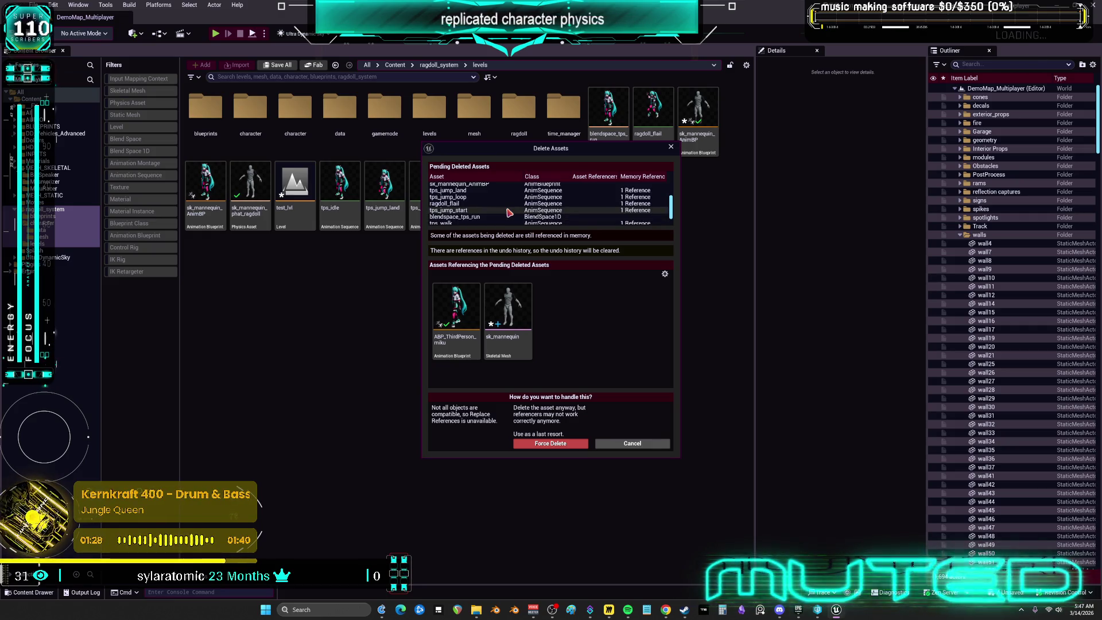
{"action": "scroll", "coordinate": [509, 213], "scroll_direction": "down", "scroll_amount": 2}
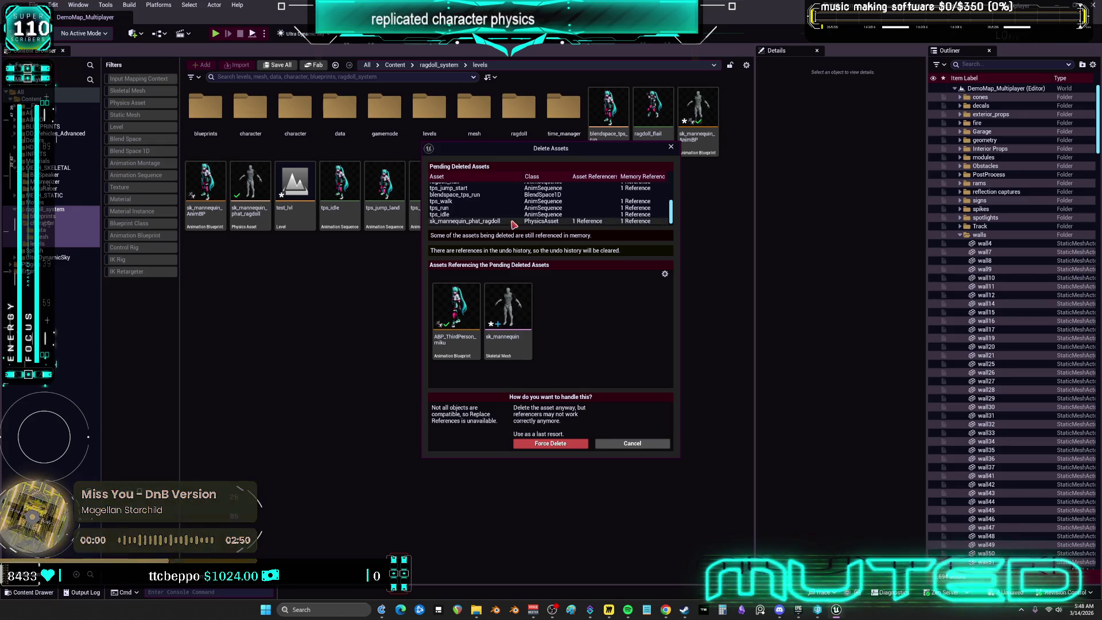
{"action": "scroll", "coordinate": [513, 223], "scroll_direction": "up", "scroll_amount": 5}
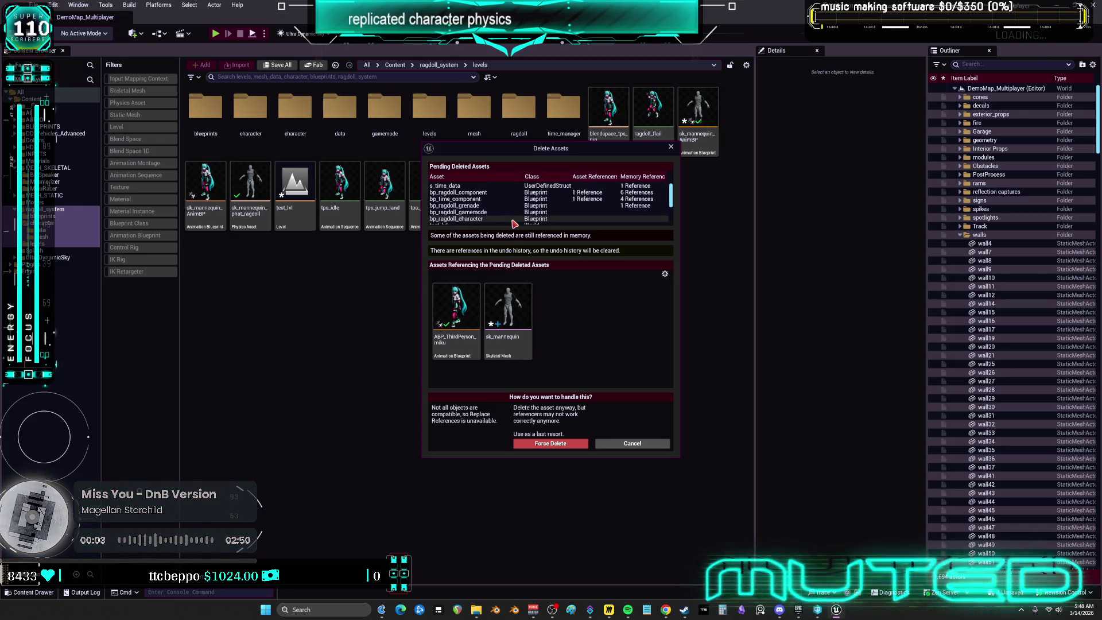
{"action": "left_click", "coordinate": [551, 444]}
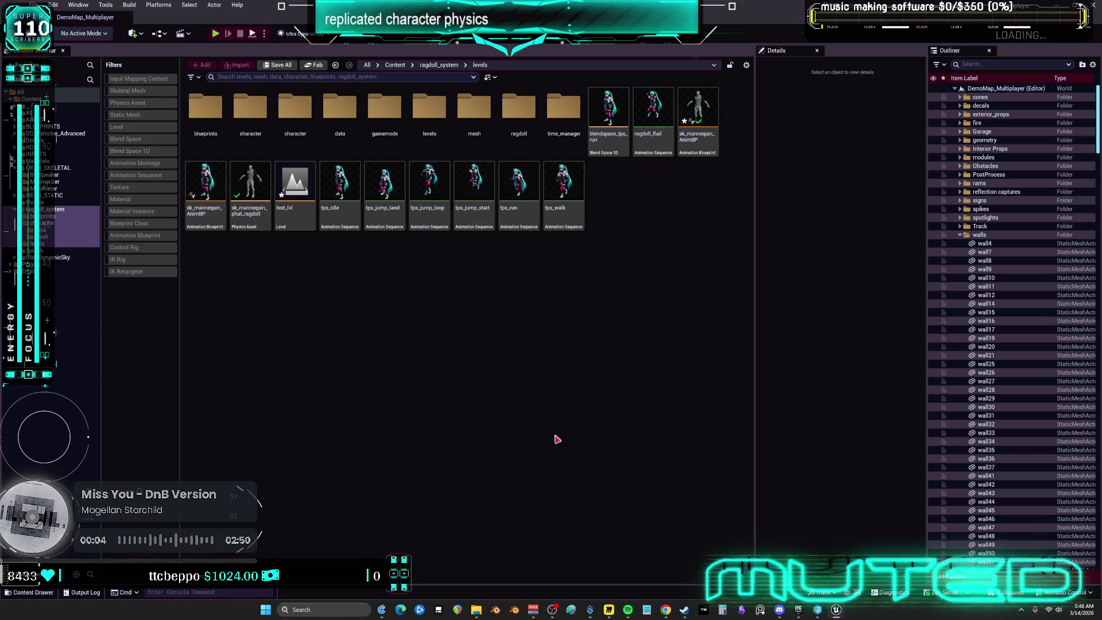
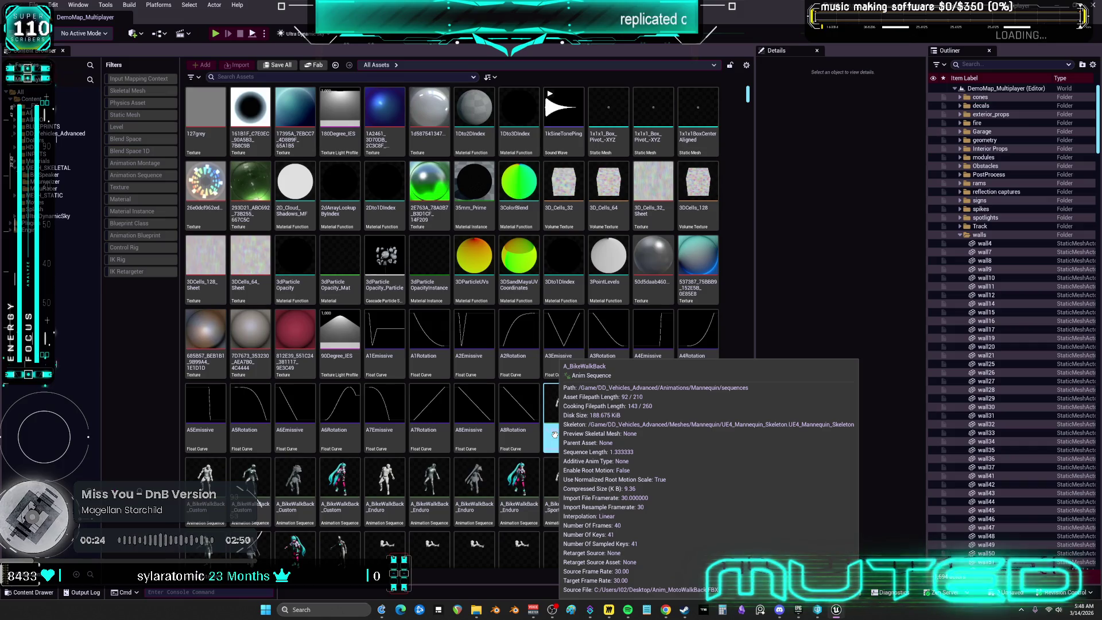
Browse the MikuRacer, Splash and MESH_STATIC content folders back up to the Content root
{"action": "left_click", "coordinate": [498, 334]}
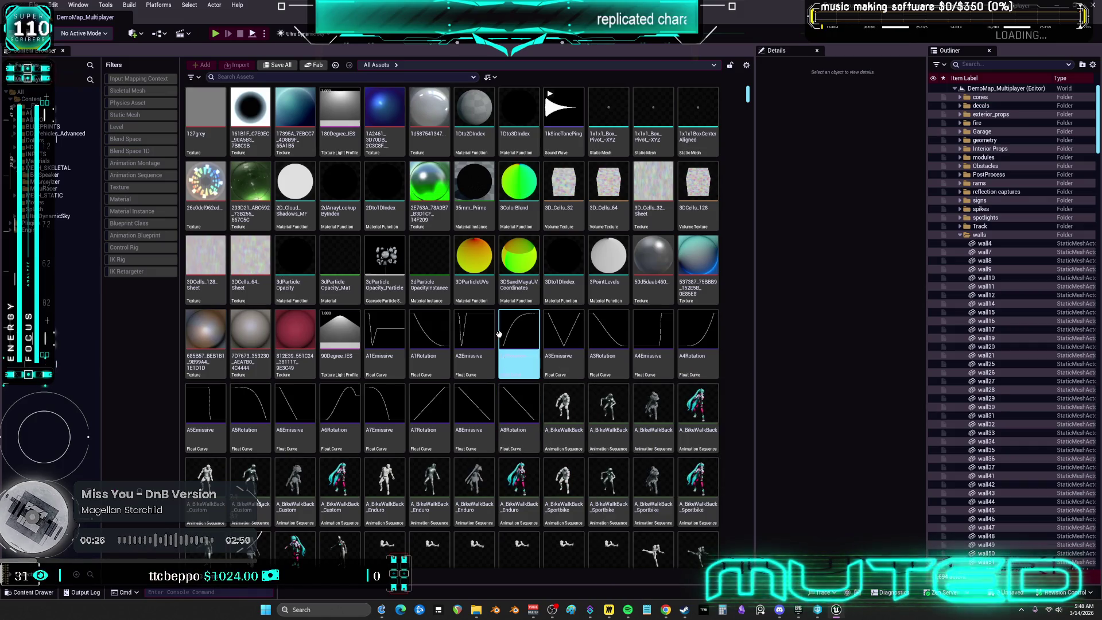
{"action": "key", "text": "Escape"}
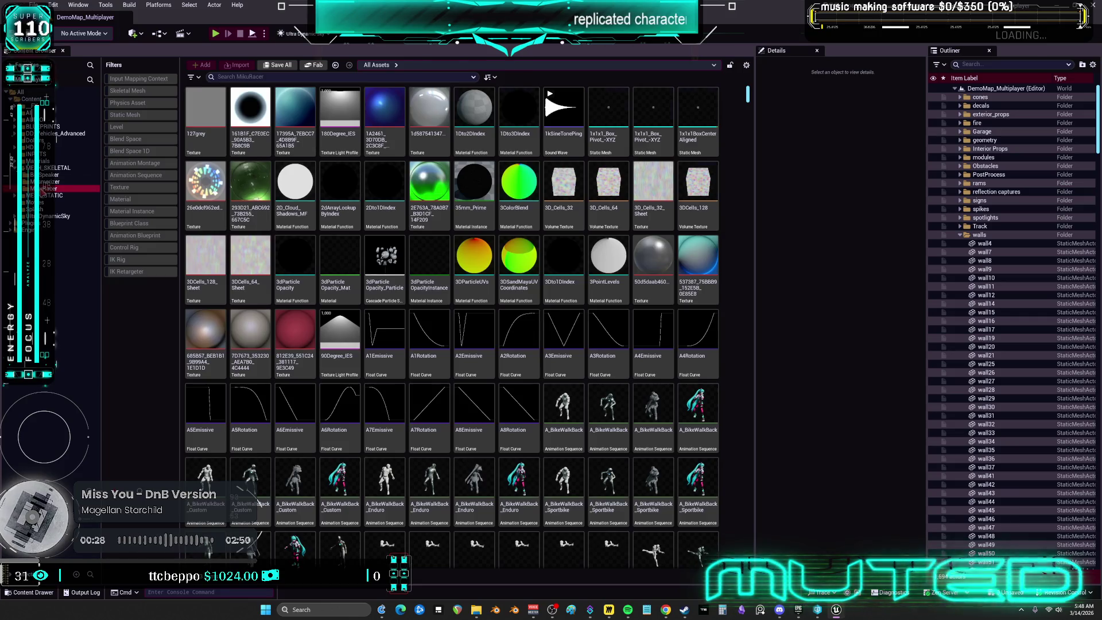
{"action": "left_click", "coordinate": [52, 188]}
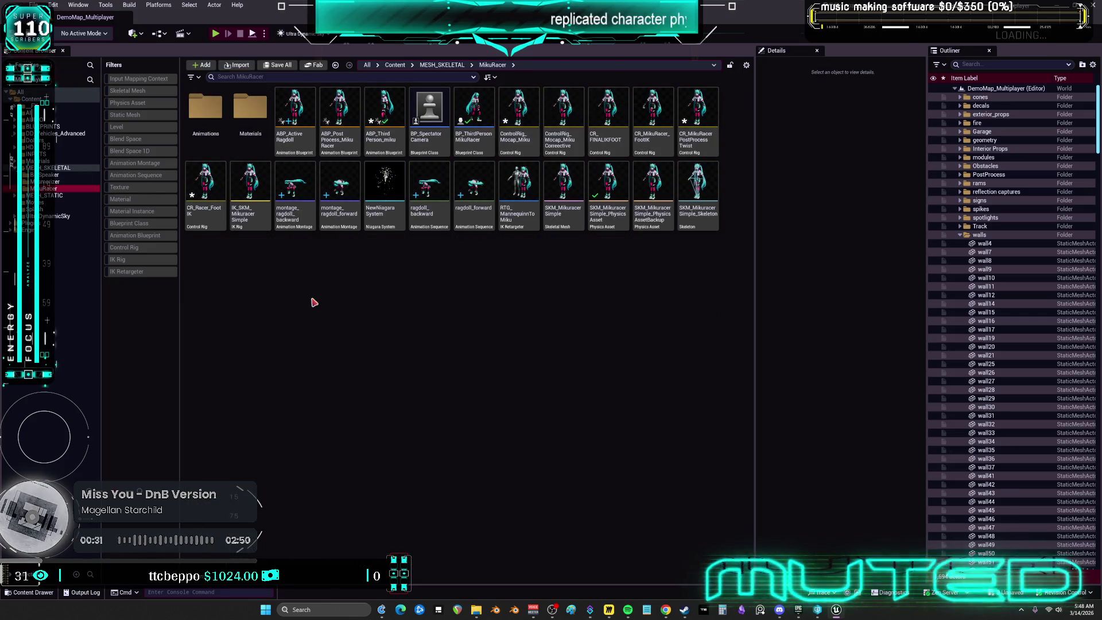
{"action": "left_click", "coordinate": [44, 203]}
{"action": "left_click", "coordinate": [46, 209]}
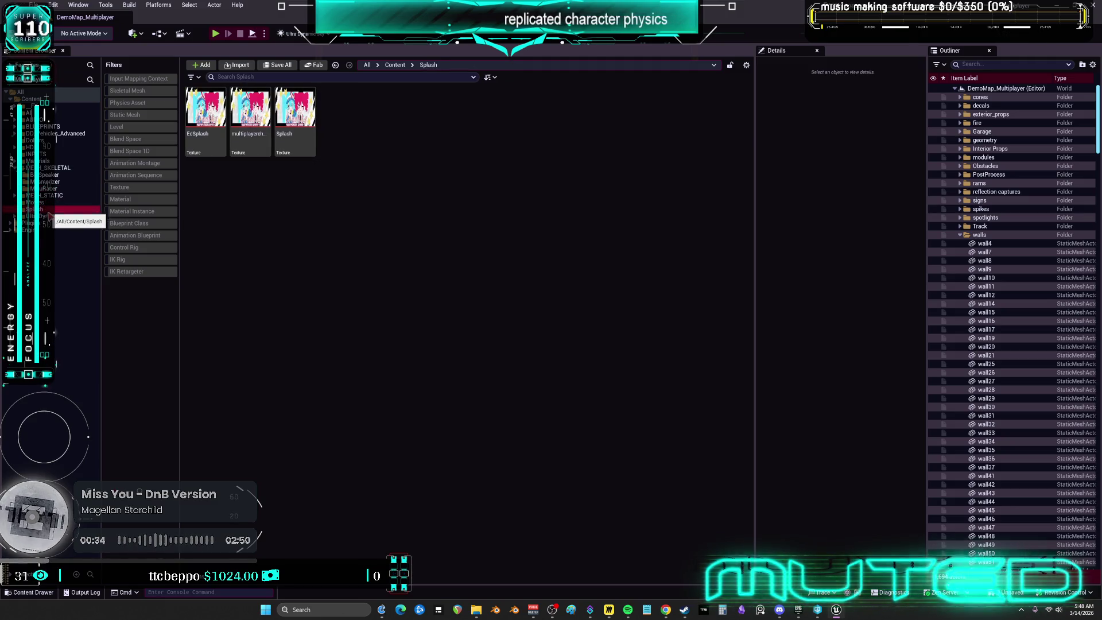
{"action": "left_click", "coordinate": [47, 216]}
{"action": "left_click", "coordinate": [45, 195]}
{"action": "left_click", "coordinate": [42, 161]}
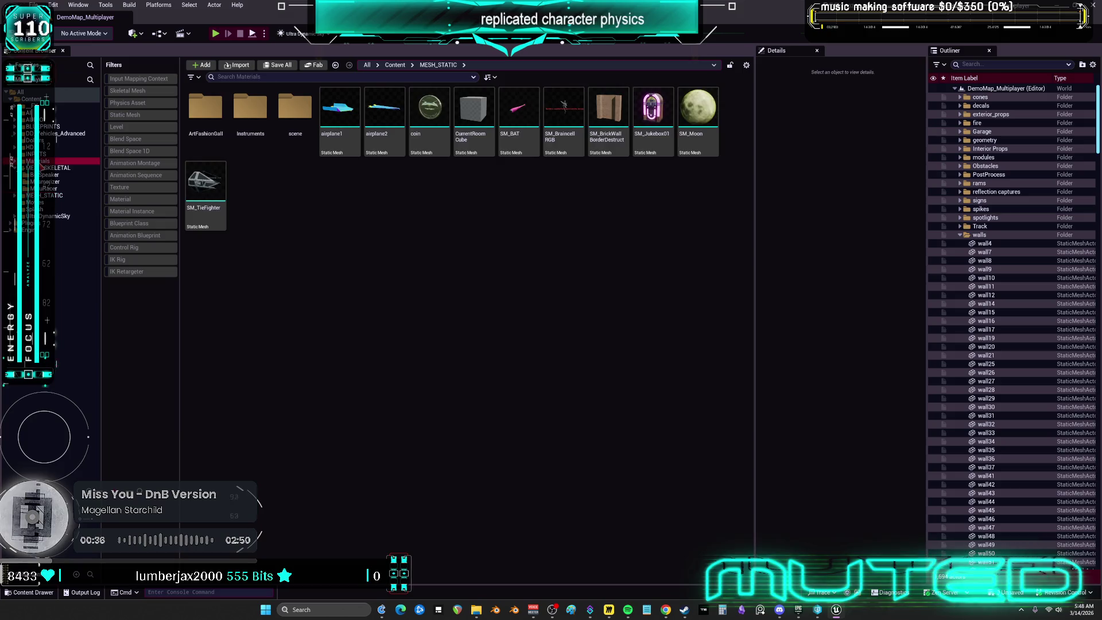
{"action": "left_click", "coordinate": [34, 153]}
{"action": "left_click", "coordinate": [30, 105]}
{"action": "left_click", "coordinate": [32, 99]}
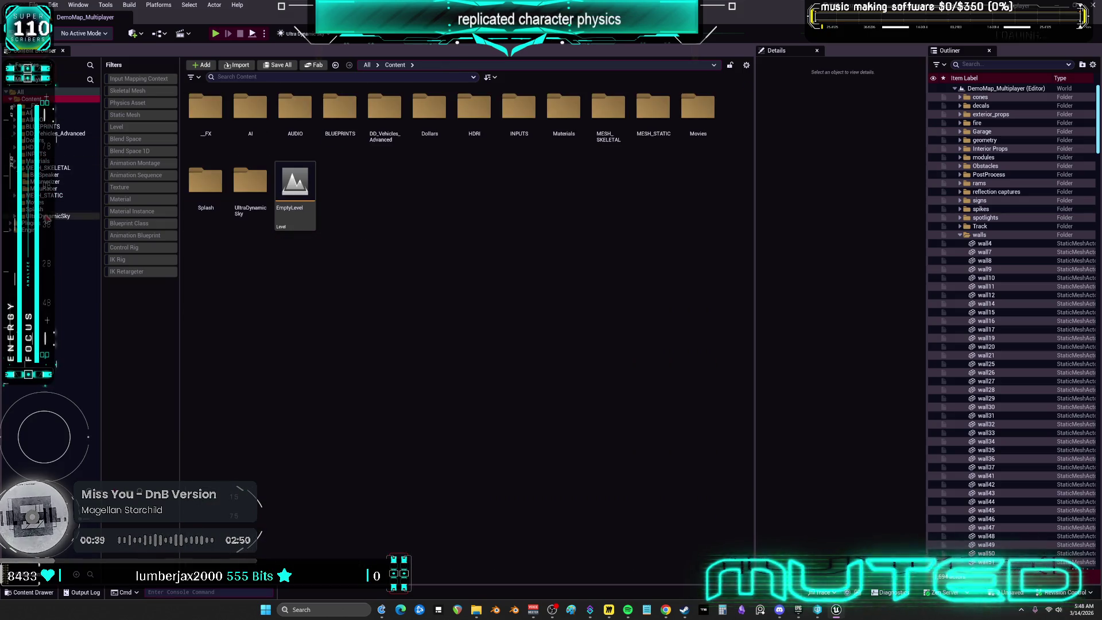
Select the folders from Content to UltraDynamicSky and start a save, then cancel it
{"action": "right_click", "coordinate": [45, 217]}
{"action": "key", "text": "Escape"}
{"action": "left_click", "coordinate": [43, 100], "text": "shift"}
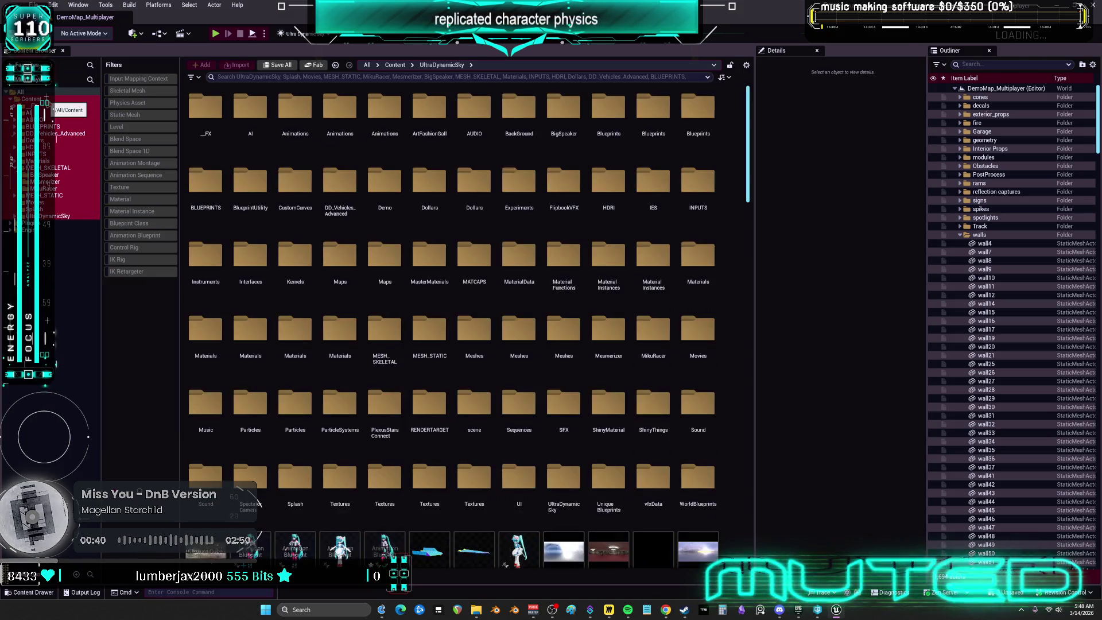
{"action": "right_click", "coordinate": [48, 102]}
{"action": "left_click", "coordinate": [80, 252]}
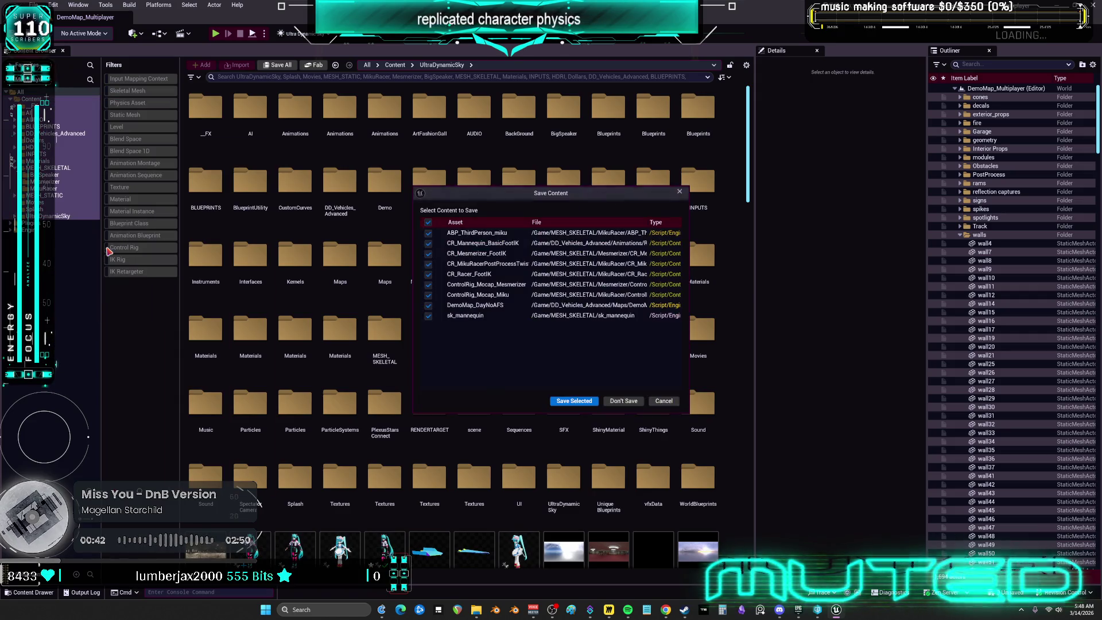
{"action": "left_click", "coordinate": [662, 401]}
{"action": "right_click", "coordinate": [40, 105]}
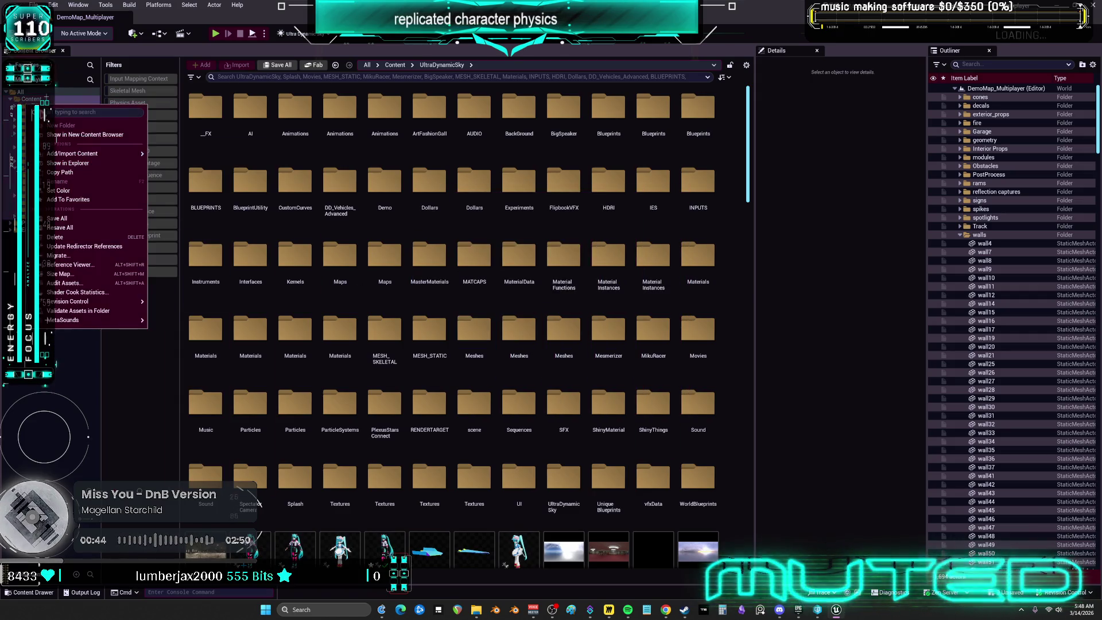
{"action": "left_click", "coordinate": [96, 258]}
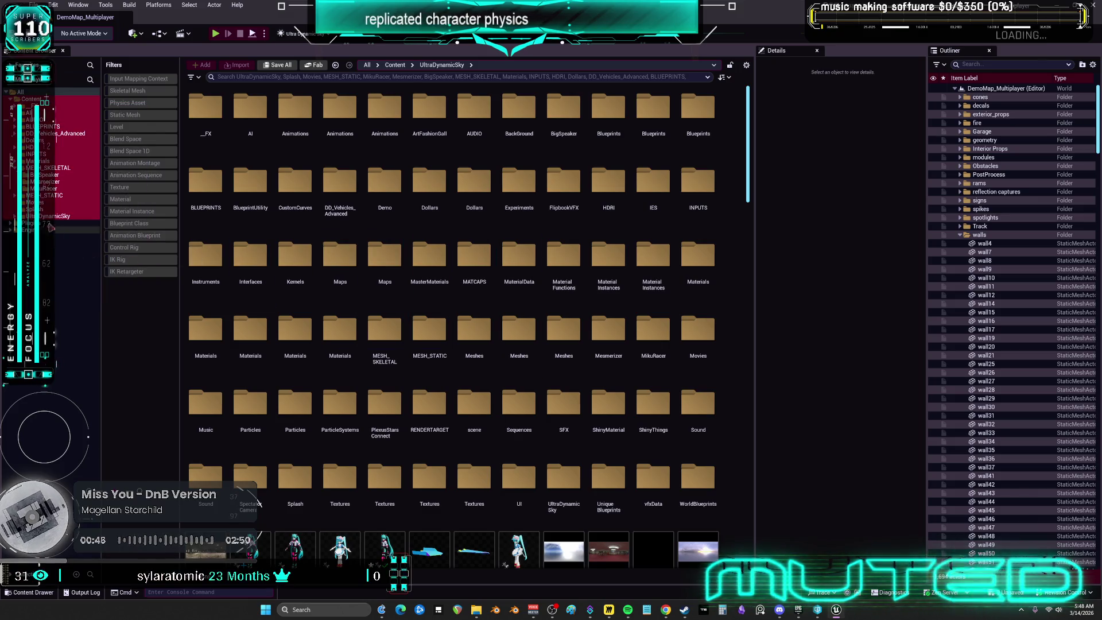
Open the ABP_ThirdPerson_miku animation blueprint from MESH_SKELETAL > MikuRacer
{"action": "left_click", "coordinate": [46, 188]}
{"action": "left_click", "coordinate": [47, 167]}
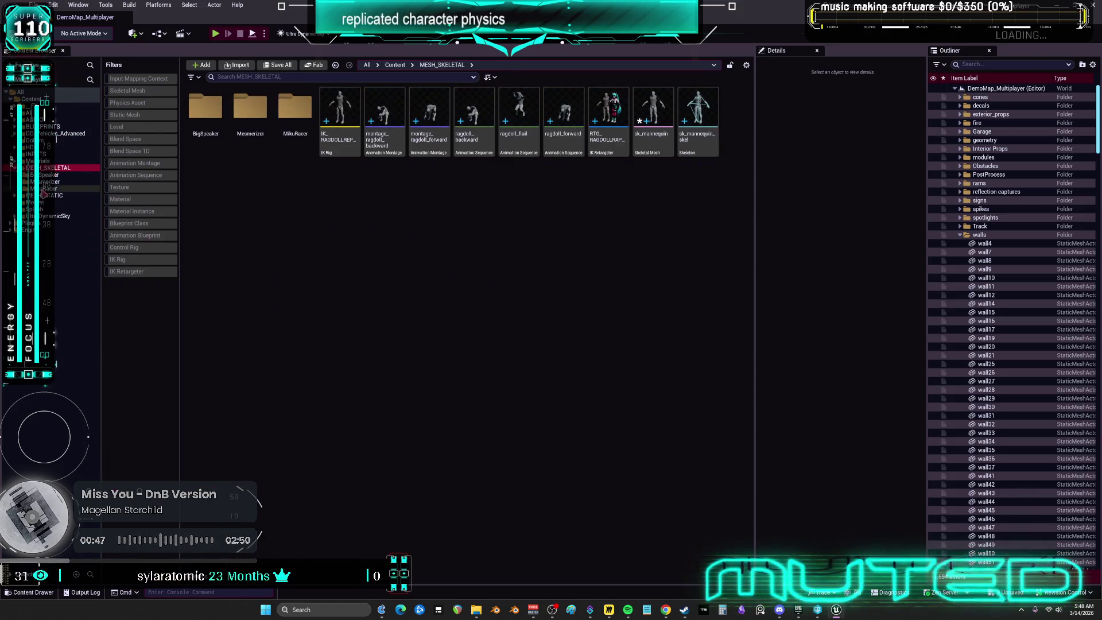
{"action": "left_click", "coordinate": [43, 190]}
{"action": "left_click", "coordinate": [385, 112]}
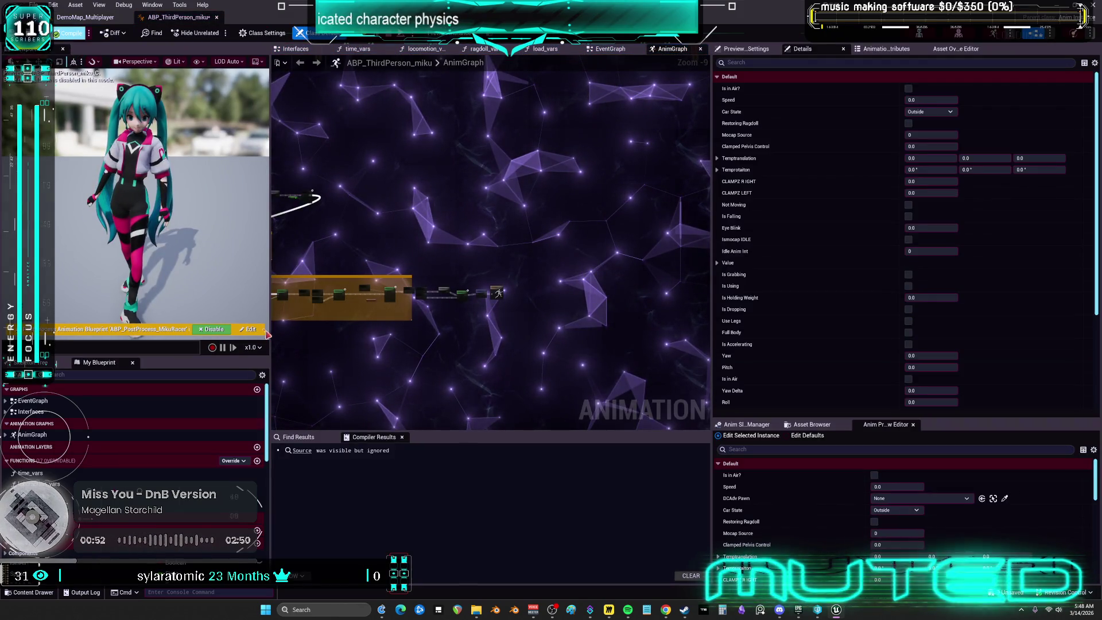
Delete the bp_ragdoll_comp variable from the blueprint's variable list
{"action": "left_click_drag", "start_coordinate": [143, 355], "coordinate": [144, 209]}
{"action": "scroll", "coordinate": [162, 438], "scroll_direction": "down", "scroll_amount": 3}
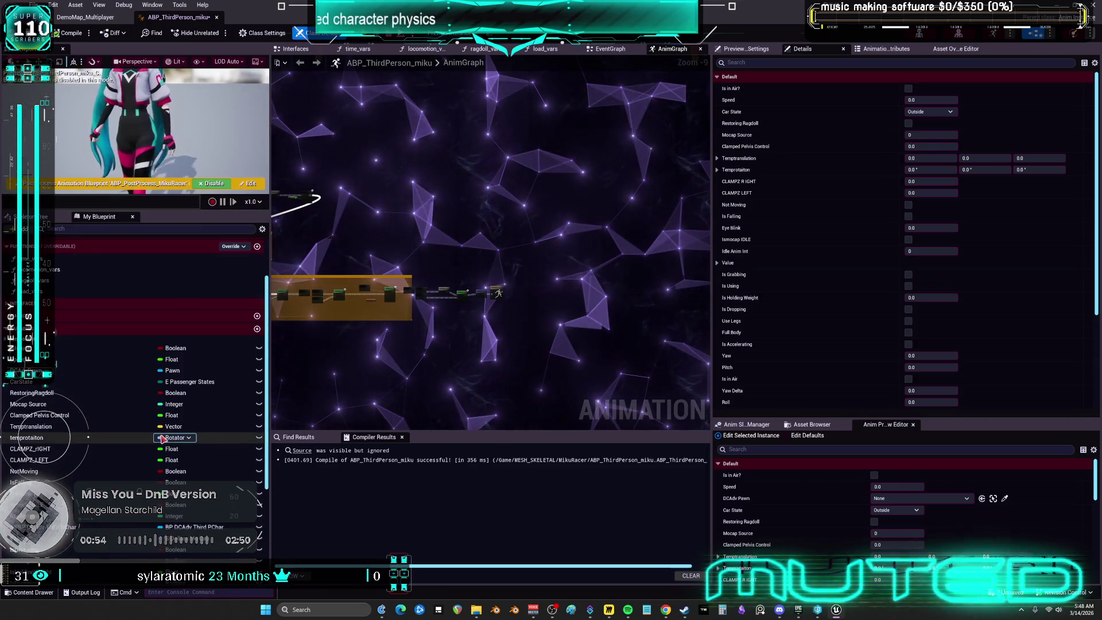
{"action": "scroll", "coordinate": [163, 438], "scroll_direction": "down", "scroll_amount": 5}
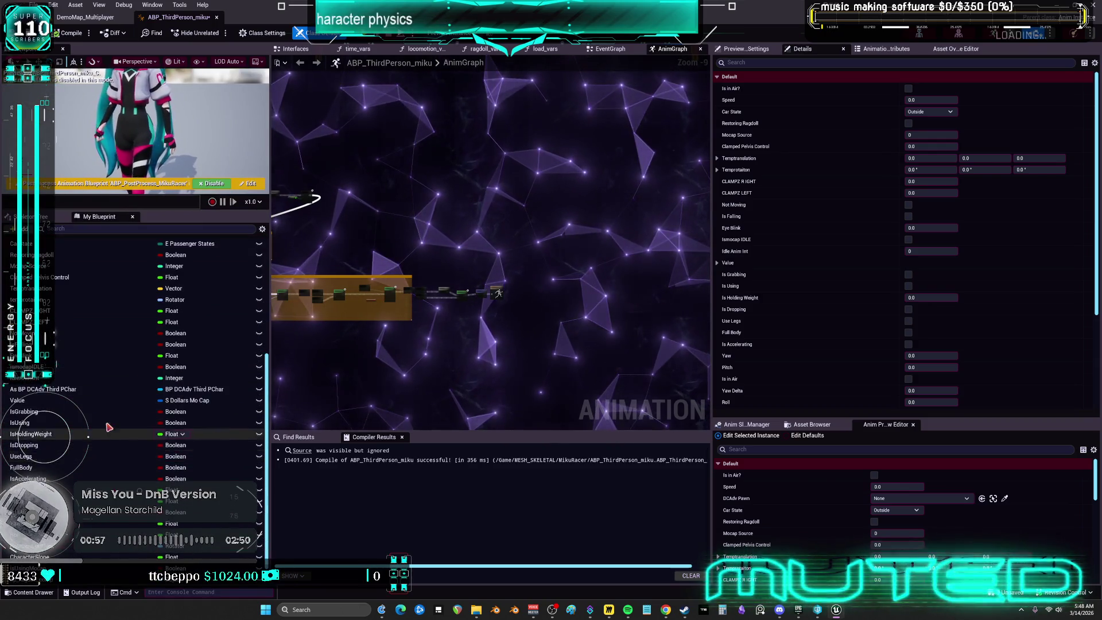
{"action": "scroll", "coordinate": [109, 428], "scroll_direction": "down", "scroll_amount": 1}
{"action": "left_click", "coordinate": [69, 554]}
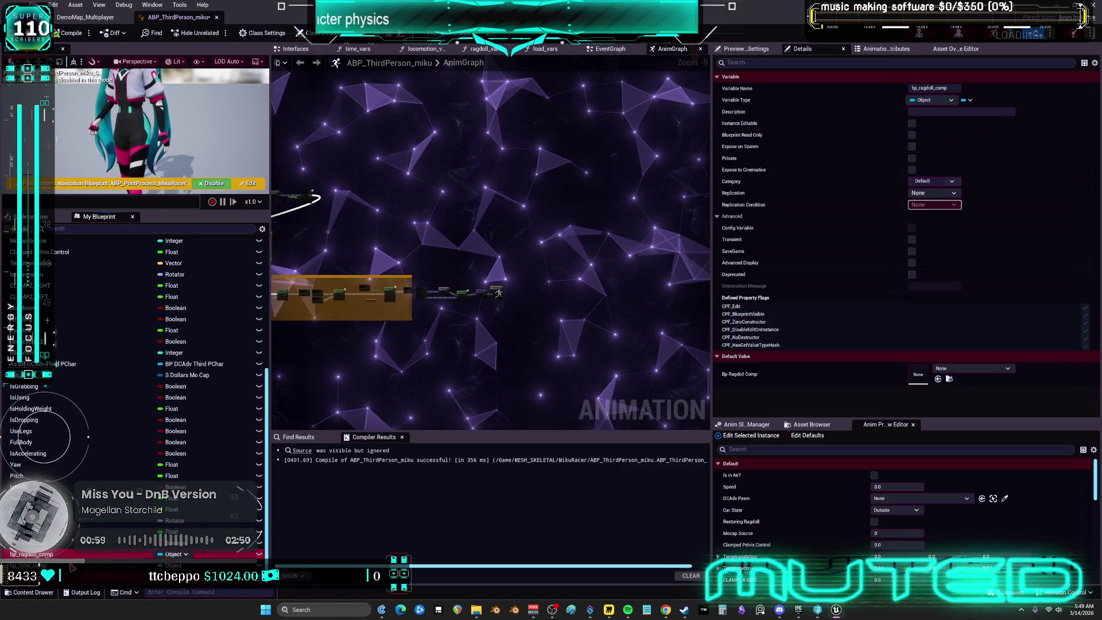
{"action": "key", "text": "Delete"}
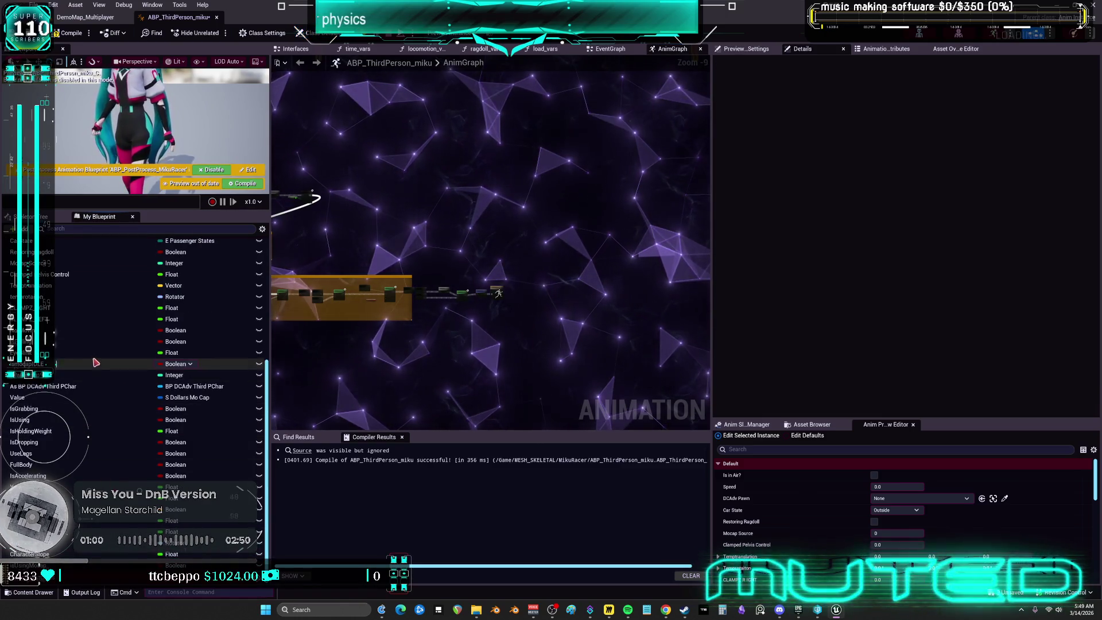
Find references to the DCAdvPawn and As BP DCAdv Third PChar variables
{"action": "left_click", "coordinate": [92, 361]}
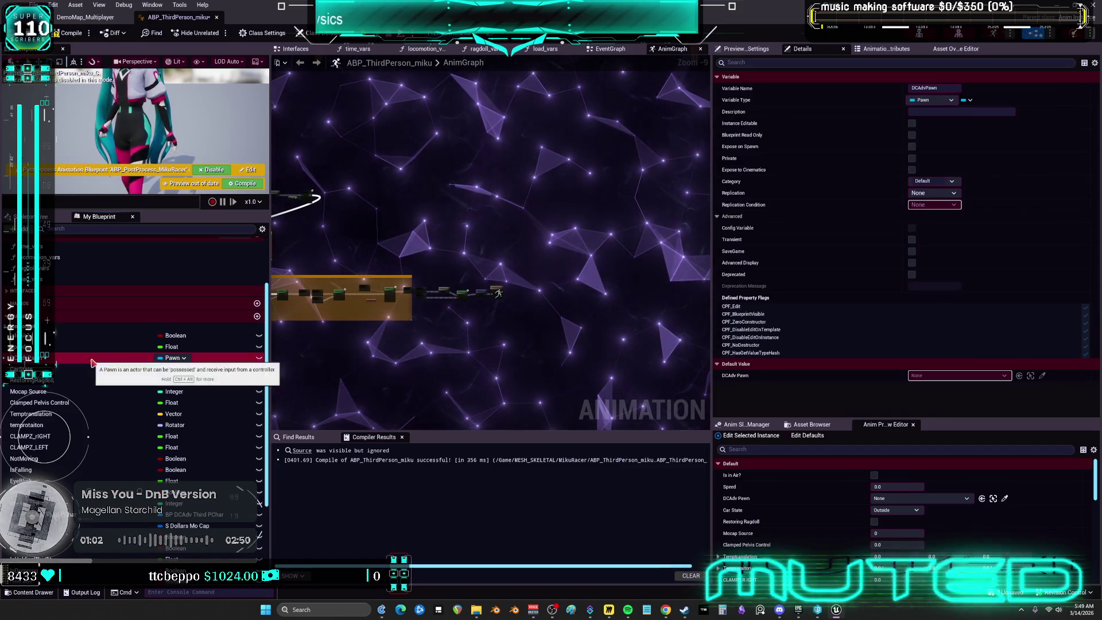
{"action": "right_click", "coordinate": [92, 362]}
{"action": "left_click", "coordinate": [115, 396]}
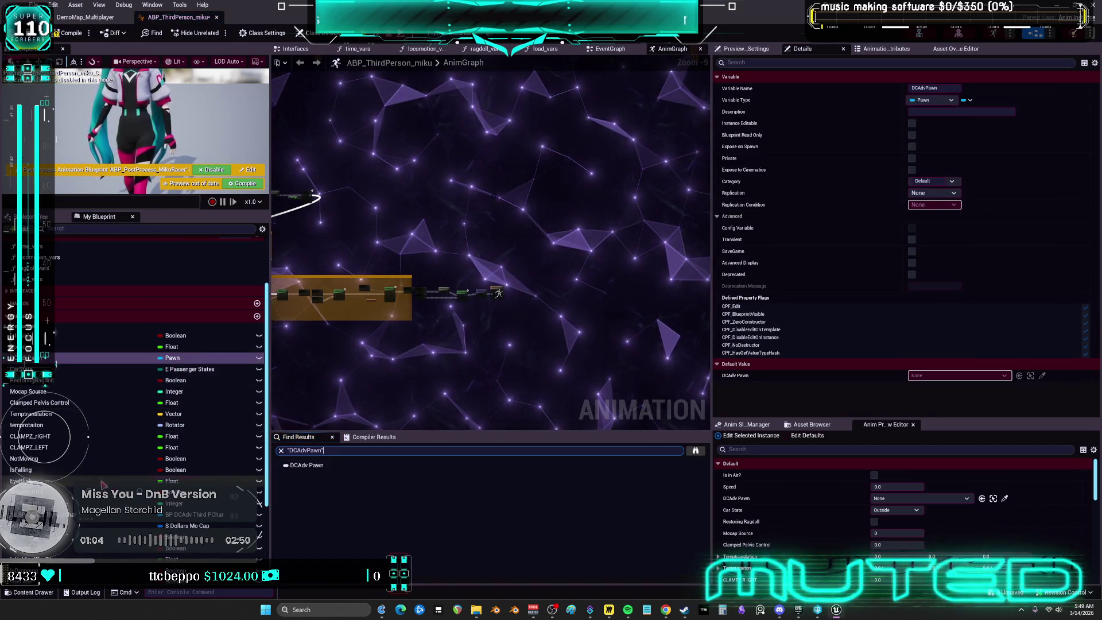
{"action": "left_click", "coordinate": [212, 548]}
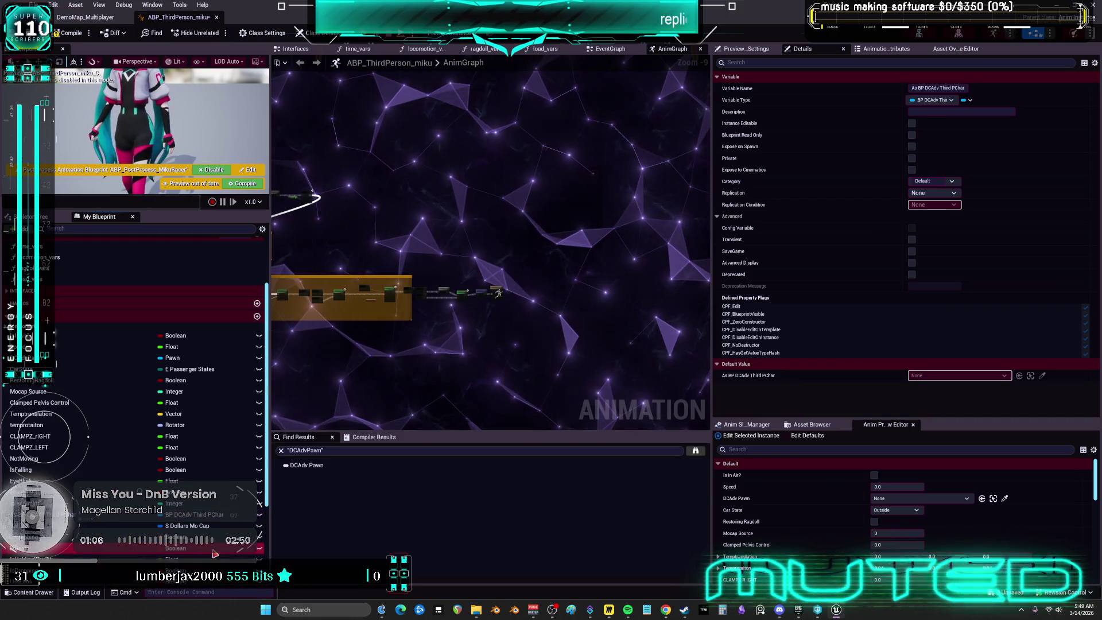
{"action": "right_click", "coordinate": [123, 513]}
{"action": "mouse_move", "coordinate": [187, 463]}
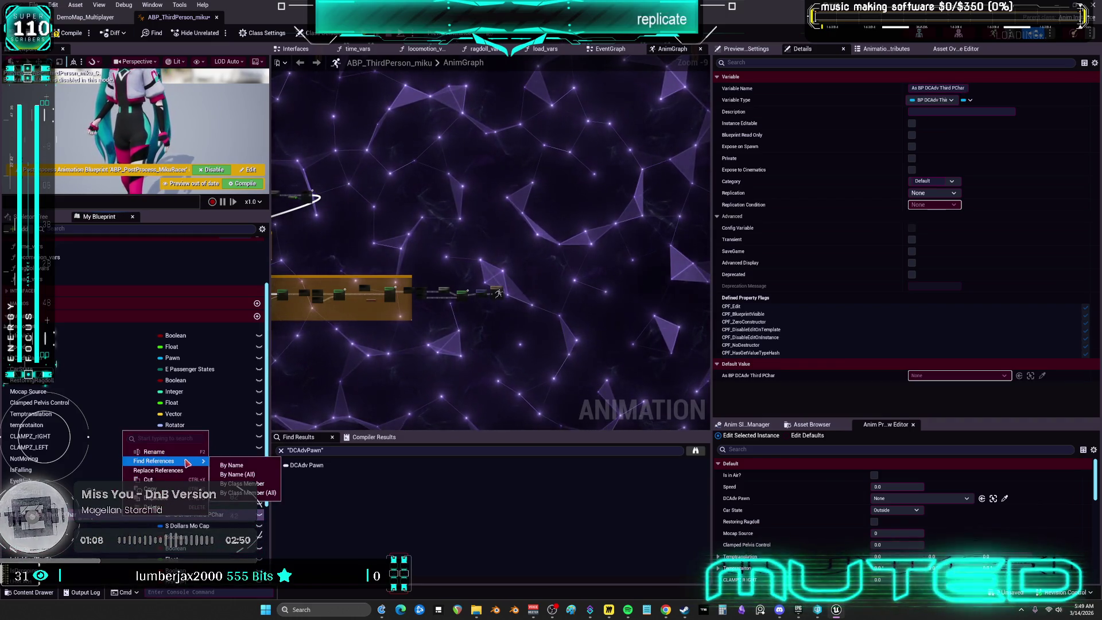
{"action": "left_click", "coordinate": [231, 465]}
Delete the DCAdvPawn variable and close the ABP_ThirdPerson_miku editor
{"action": "left_click", "coordinate": [119, 359]}
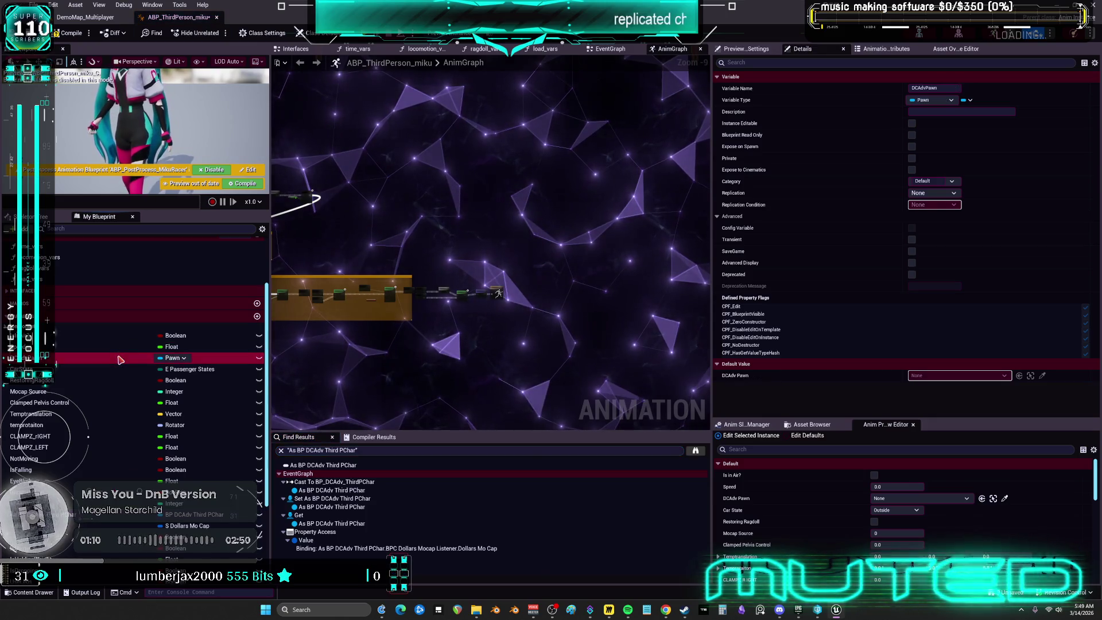
{"action": "key", "text": "Delete"}
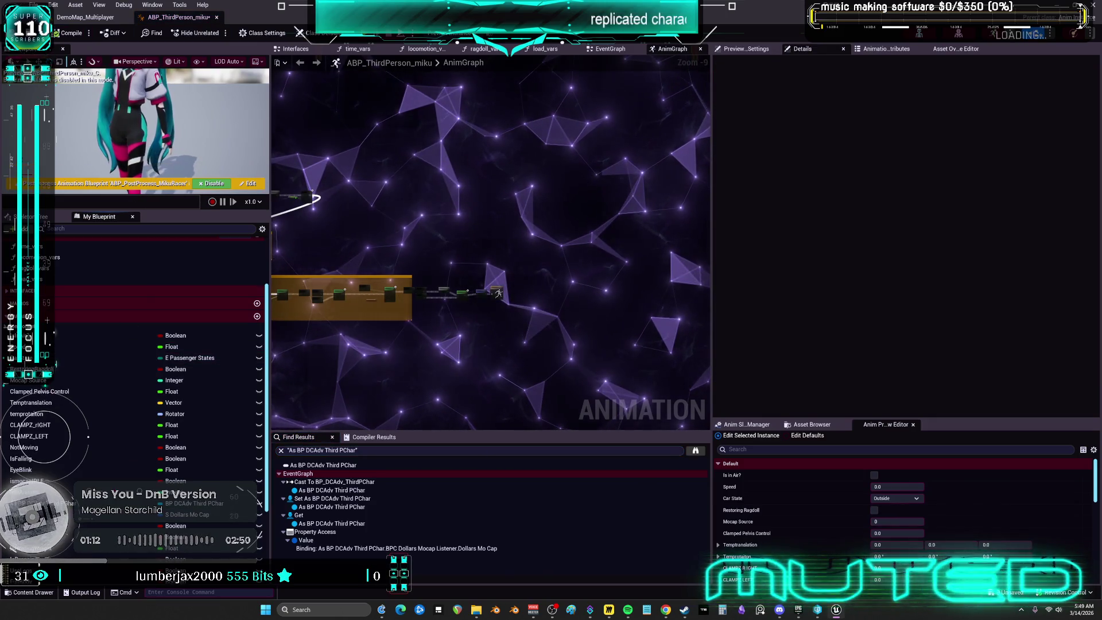
{"action": "scroll", "coordinate": [664, 325], "scroll_direction": "down", "scroll_amount": 3}
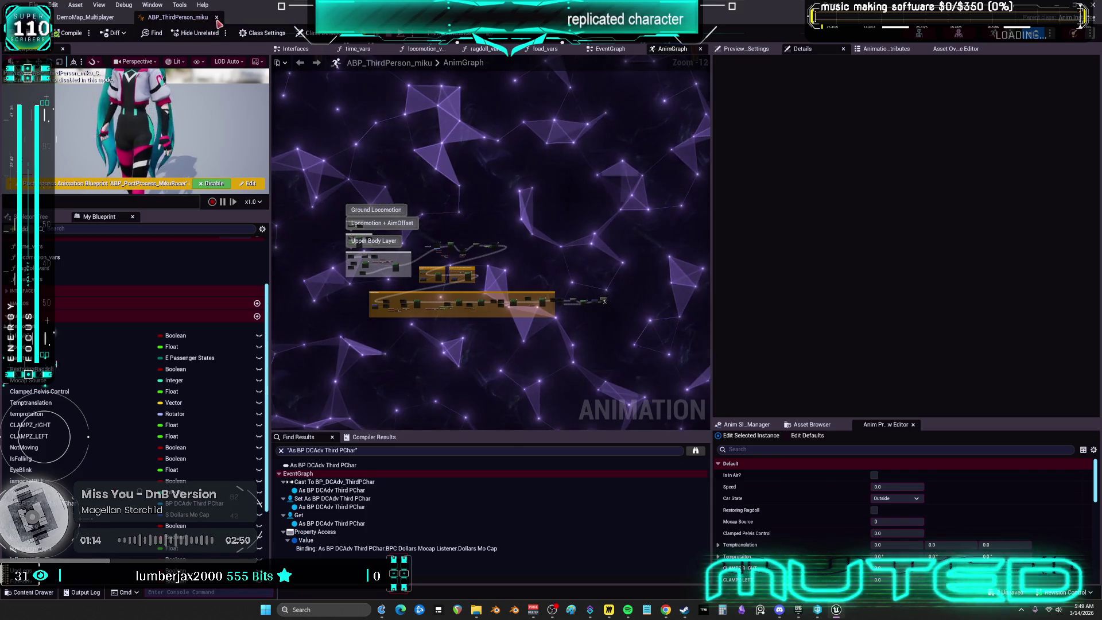
{"action": "left_click", "coordinate": [217, 17]}
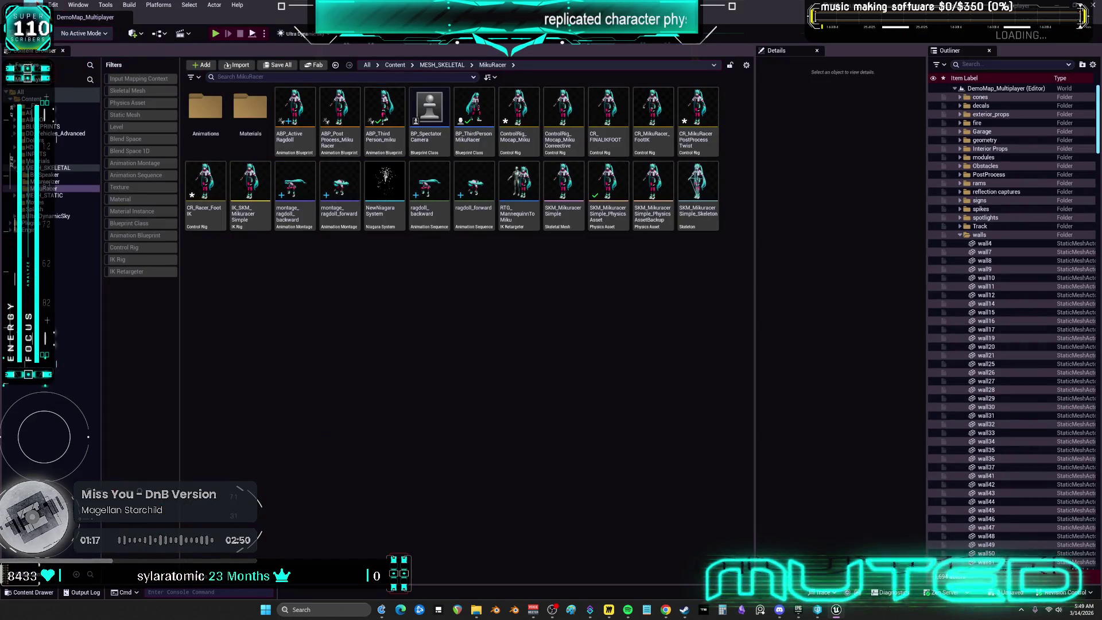
{"action": "left_click", "coordinate": [36, 4]}
{"action": "left_click", "coordinate": [46, 165]}
{"action": "left_click", "coordinate": [581, 403]}
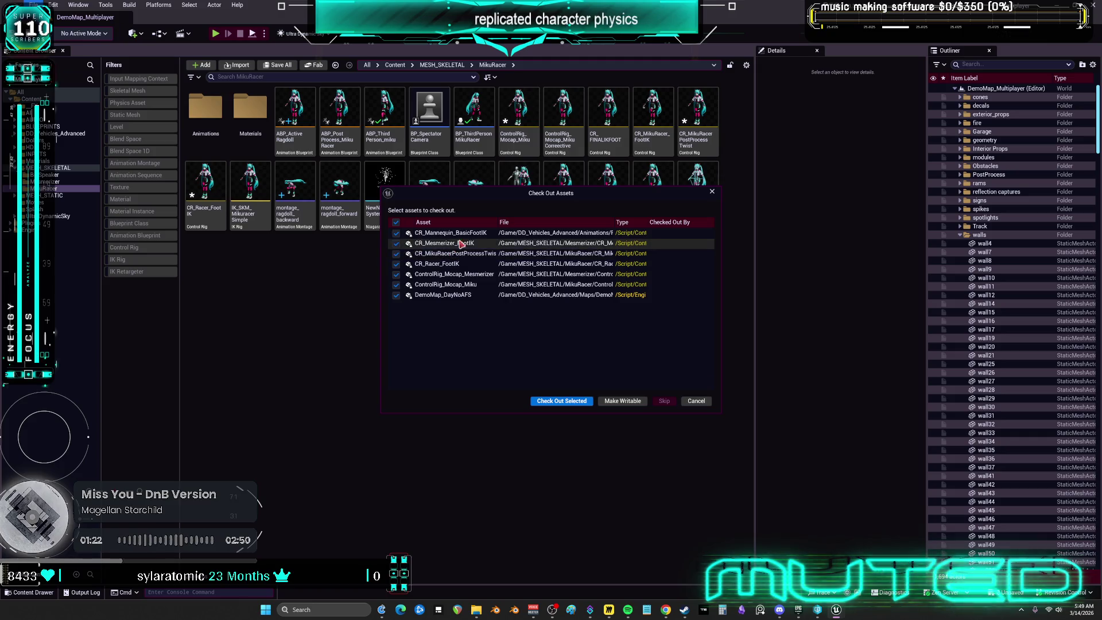
{"action": "left_click_drag", "start_coordinate": [498, 222], "coordinate": [525, 223]}
{"action": "left_click", "coordinate": [696, 400]}
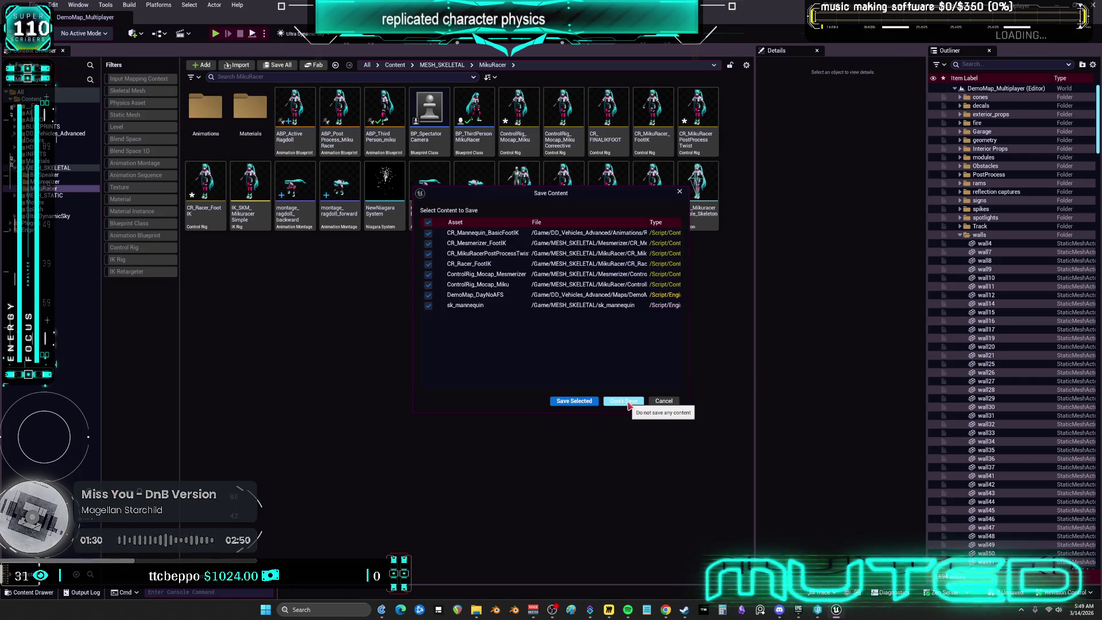
{"action": "left_click", "coordinate": [621, 405]}
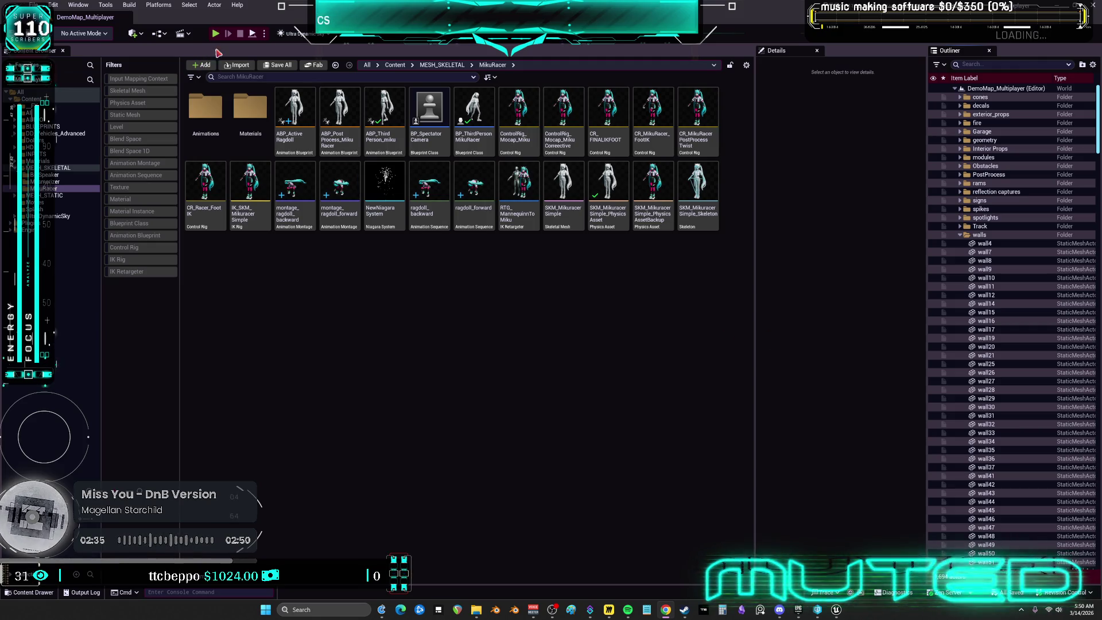
{"action": "key", "text": "alt+p"}
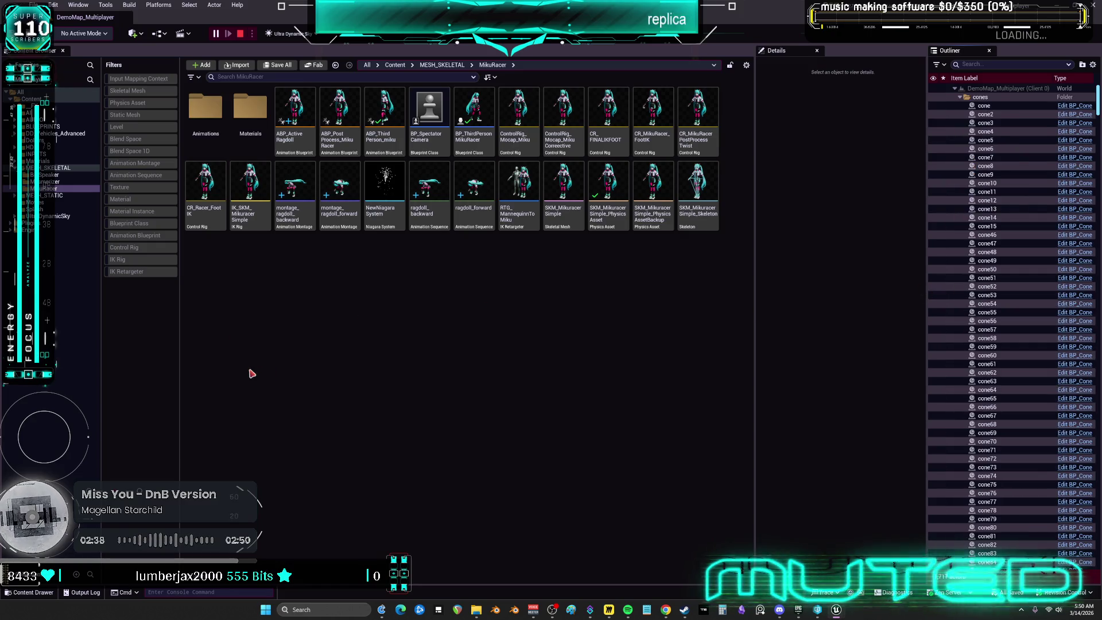
Enlarge the client preview and run the client character toward the Pikachu and the wheel
{"action": "left_click", "coordinate": [850, 550]}
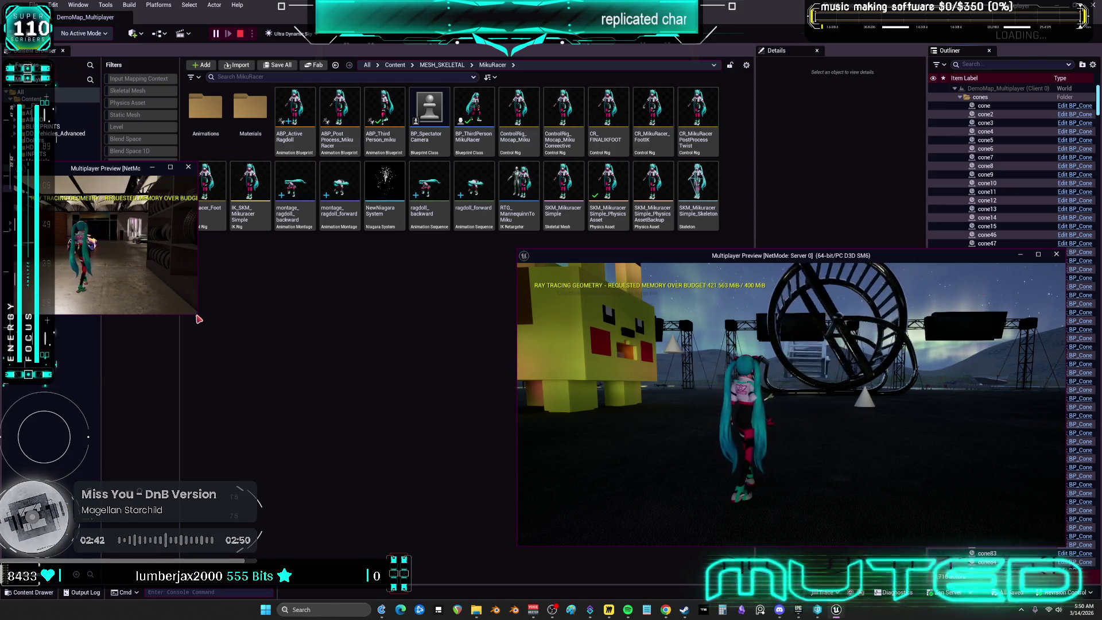
{"action": "mouse_move", "coordinate": [196, 314]}
{"action": "left_mouse_down"}
{"action": "mouse_move", "coordinate": [479, 430]}
{"action": "mouse_move", "coordinate": [504, 533]}
{"action": "left_mouse_up"}
{"action": "key", "text": "w"}
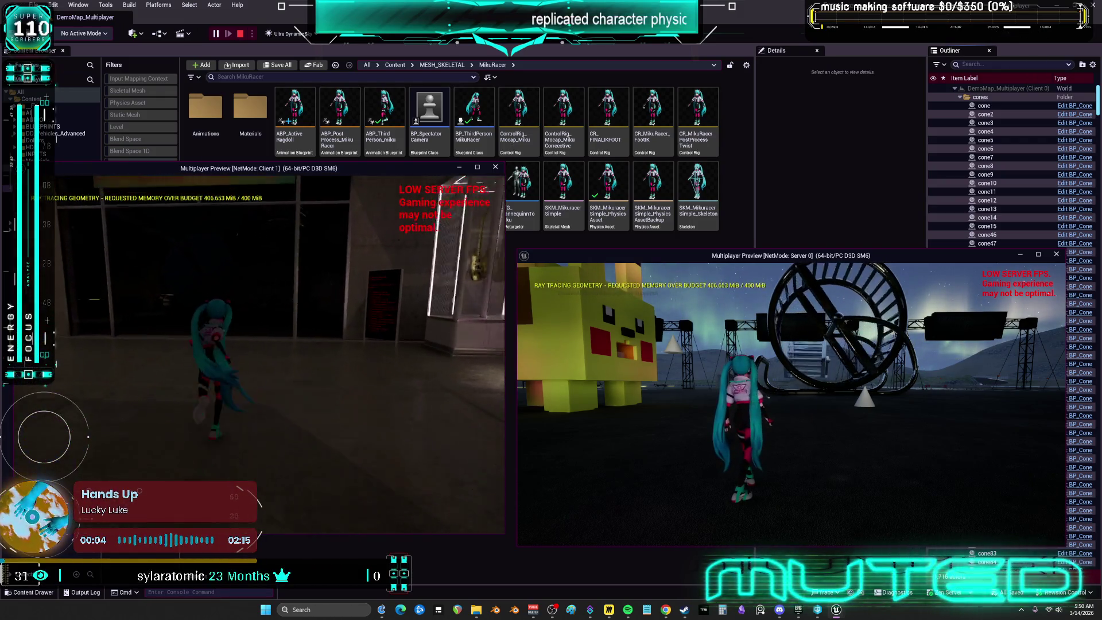
{"action": "key", "text": "s"}
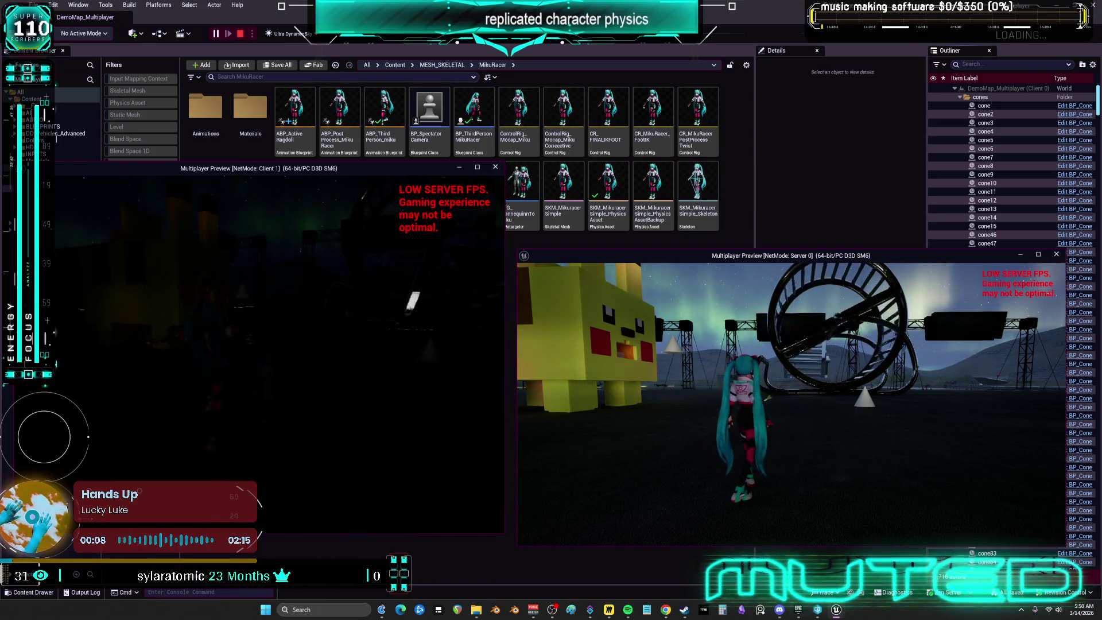
{"action": "key", "text": "w"}
{"action": "key", "text": "w"}
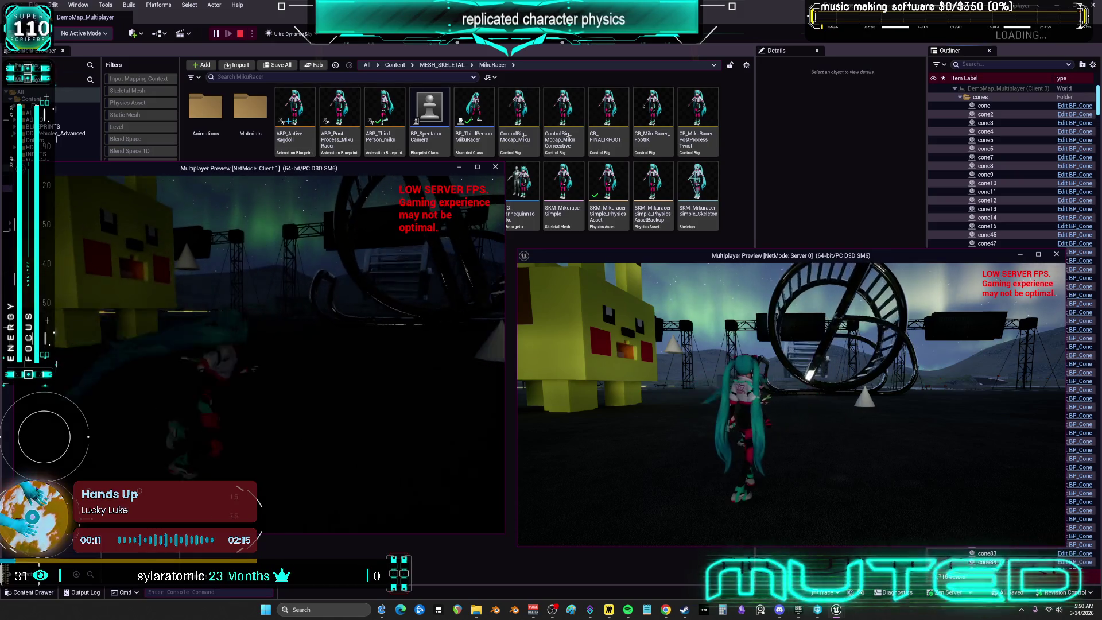
{"action": "key", "text": "w"}
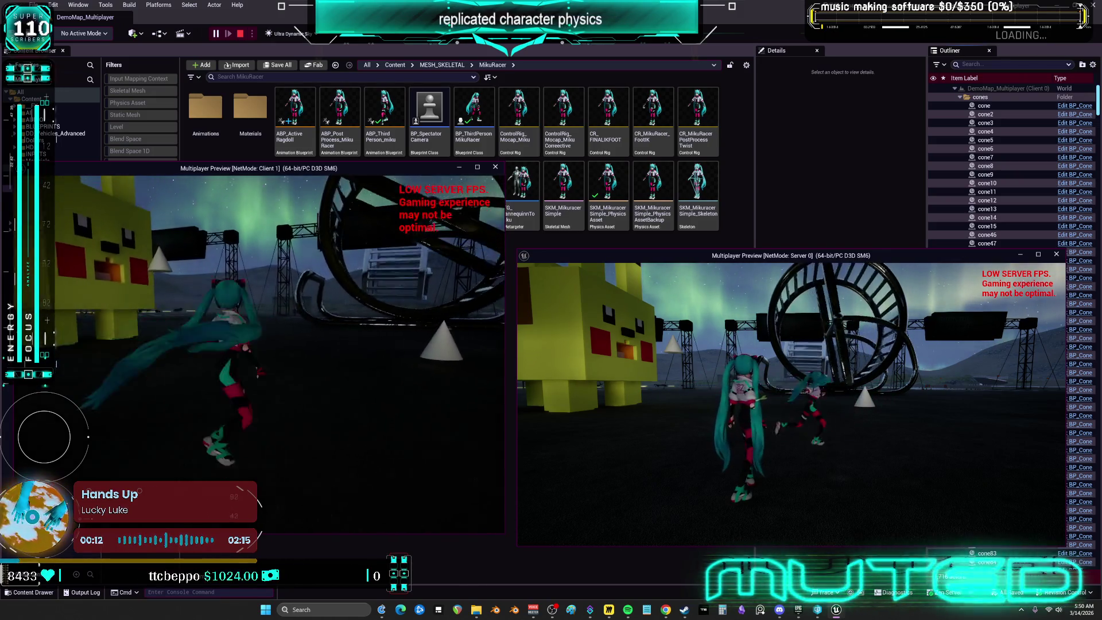
{"action": "key", "text": "w"}
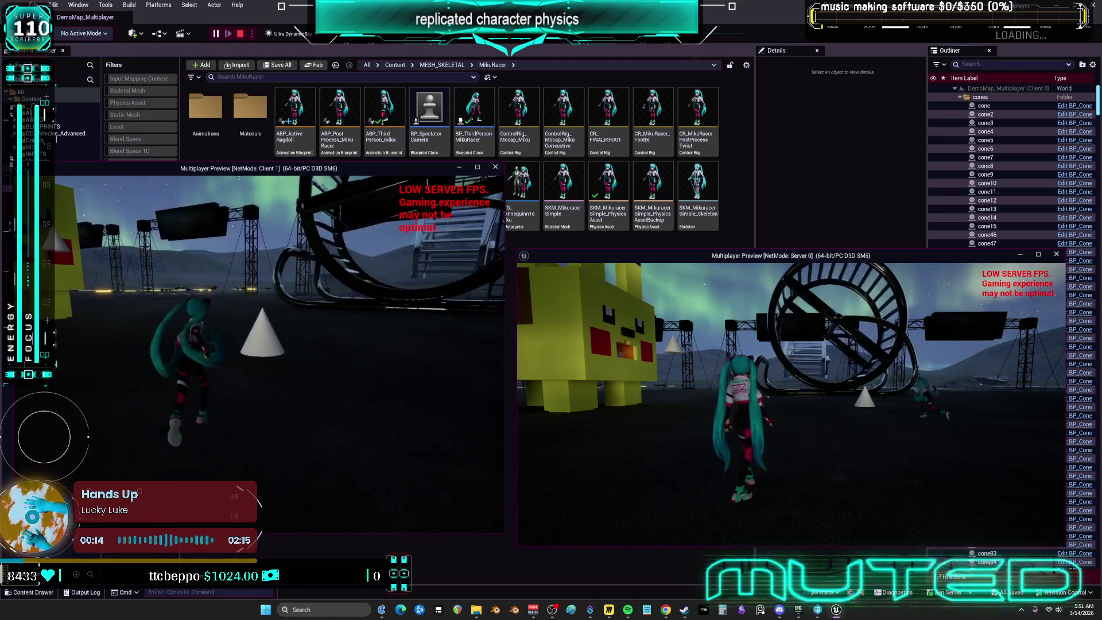
{"action": "key", "text": "w"}
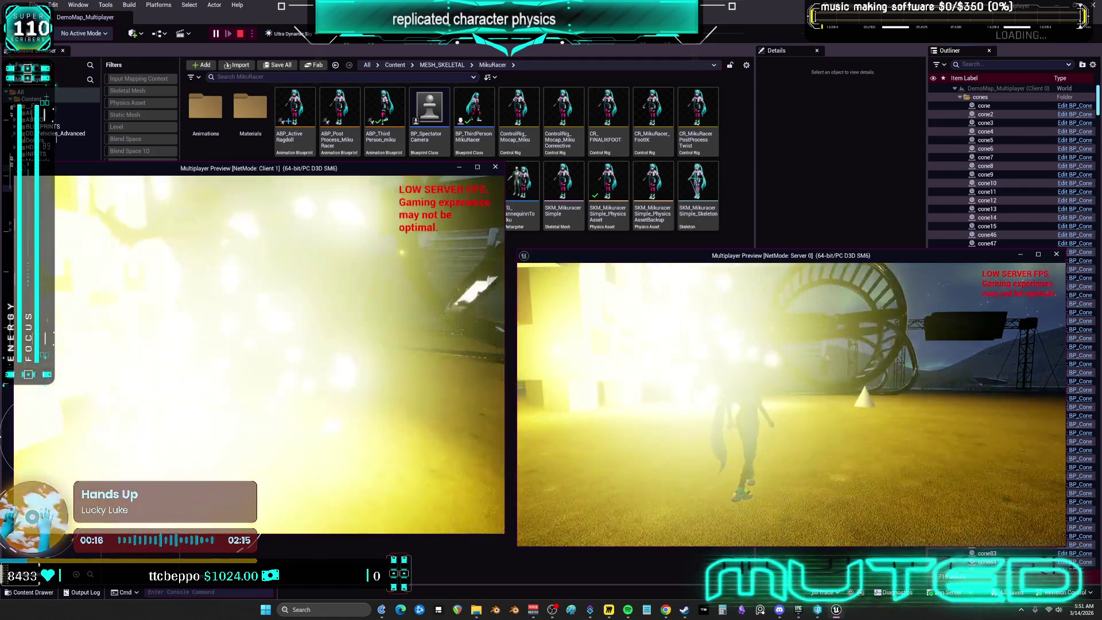
{"action": "key", "text": "w"}
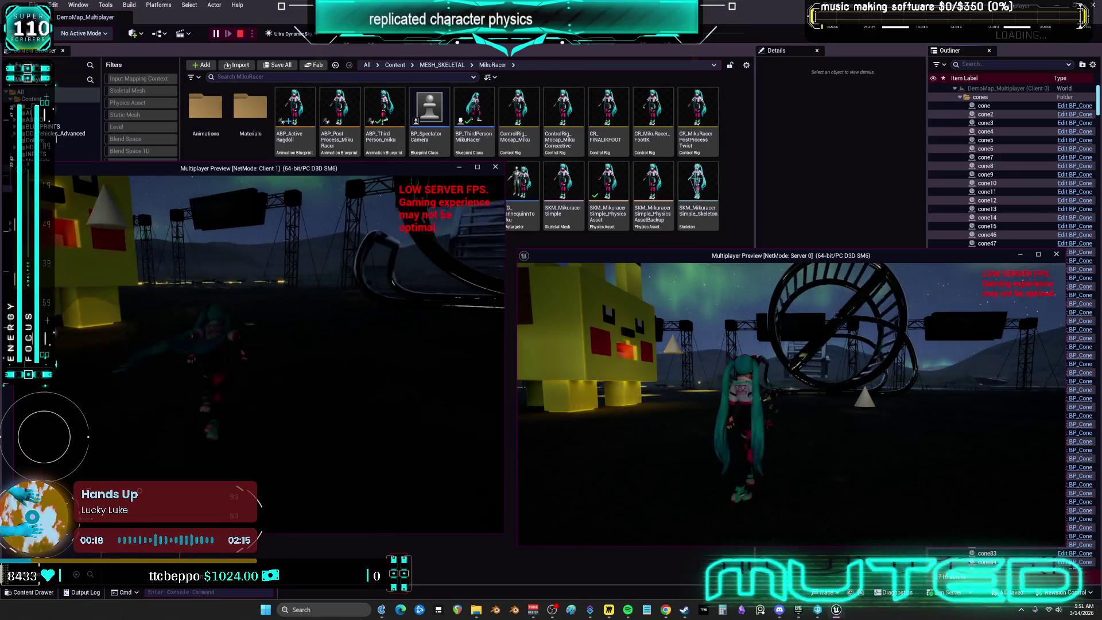
{"action": "key", "text": "w"}
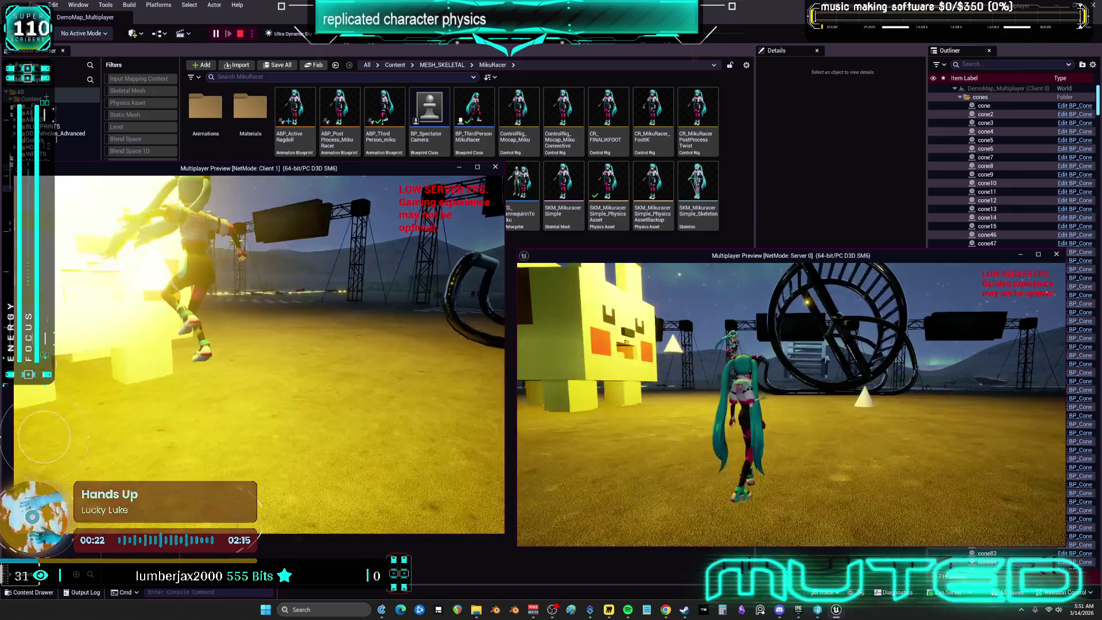
{"action": "key", "text": "w"}
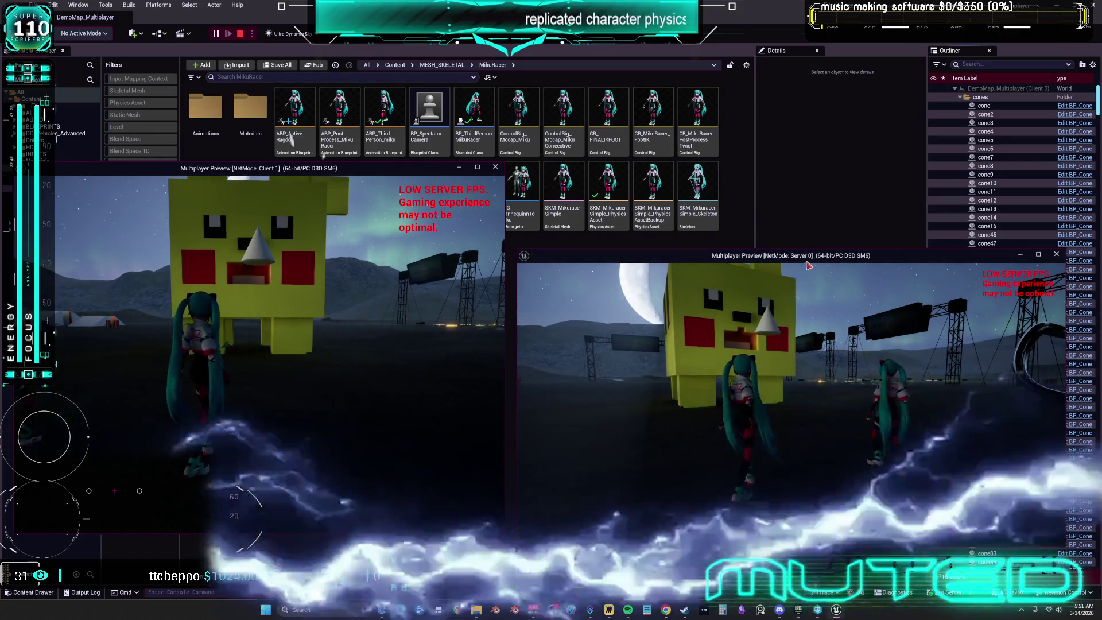
Move and heighten the server and client preview windows, then stop the session
{"action": "mouse_move", "coordinate": [805, 263]}
{"action": "left_mouse_down"}
{"action": "mouse_move", "coordinate": [826, 224]}
{"action": "mouse_move", "coordinate": [839, 46]}
{"action": "left_mouse_up"}
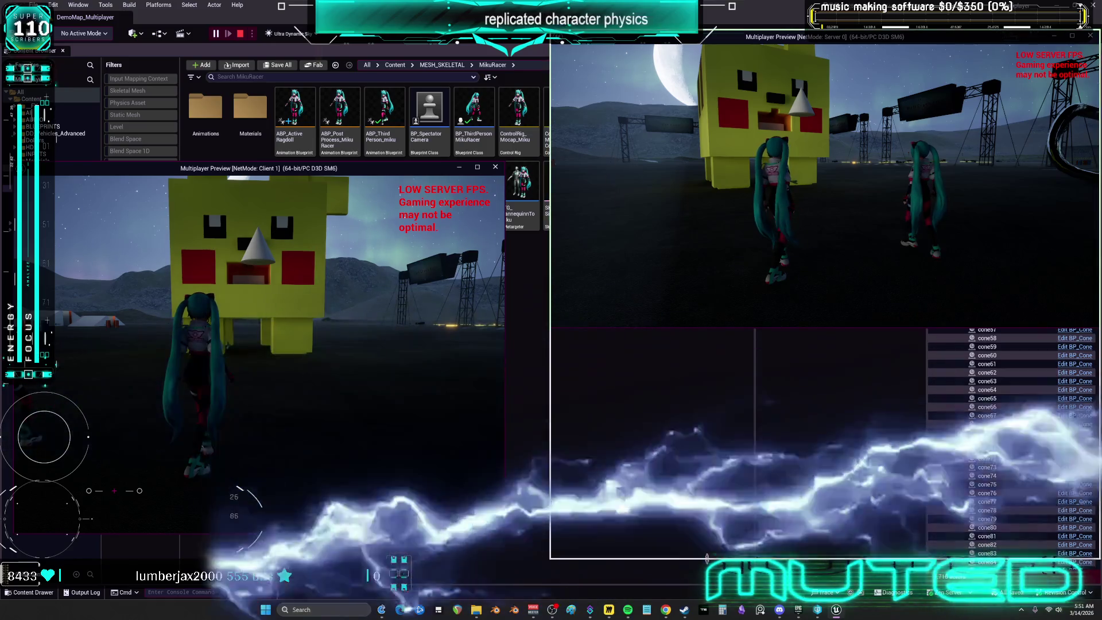
{"action": "left_click_drag", "start_coordinate": [682, 327], "coordinate": [682, 596]}
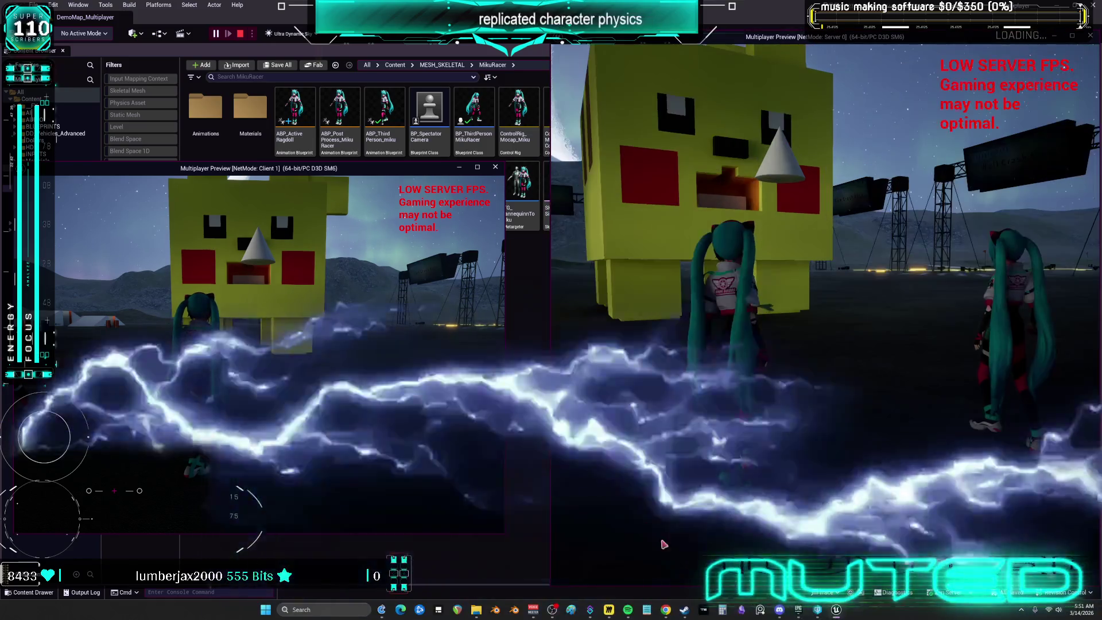
{"action": "left_click", "coordinate": [402, 166]}
{"action": "left_click_drag", "start_coordinate": [401, 165], "coordinate": [397, 24]}
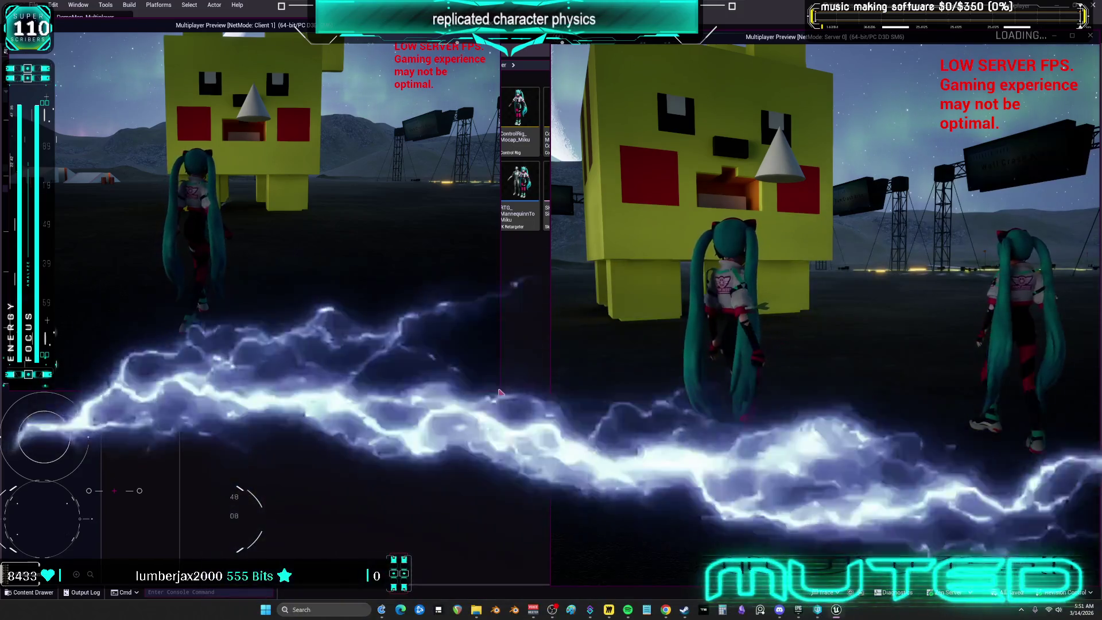
{"action": "mouse_move", "coordinate": [502, 398]}
{"action": "left_mouse_down"}
{"action": "mouse_move", "coordinate": [502, 452]}
{"action": "mouse_move", "coordinate": [548, 586]}
{"action": "left_mouse_up"}
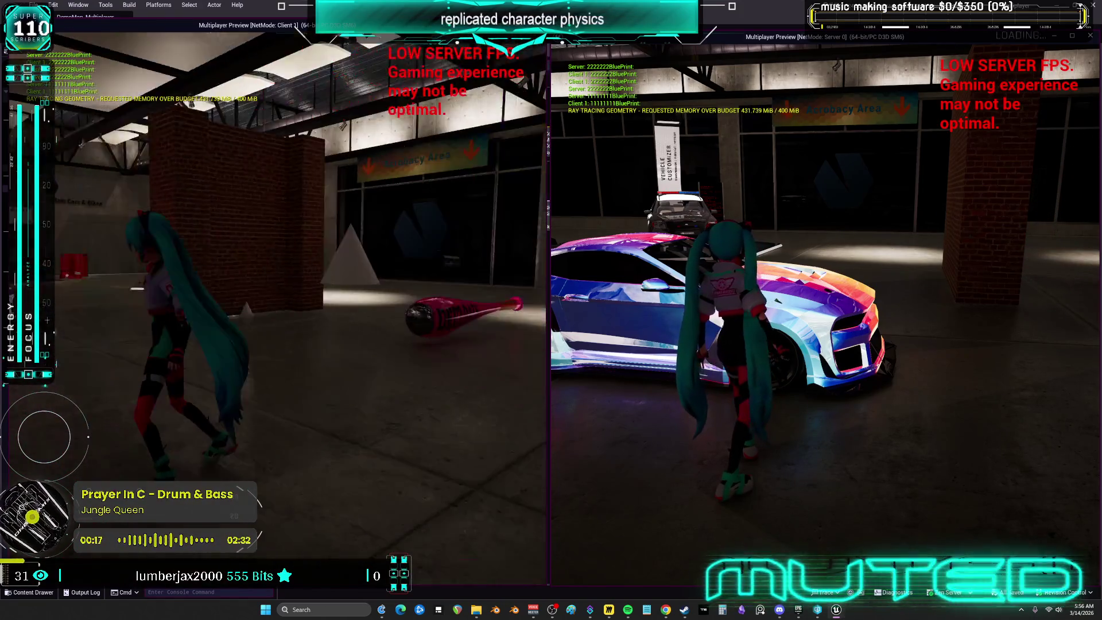
{"action": "key", "text": "Escape"}
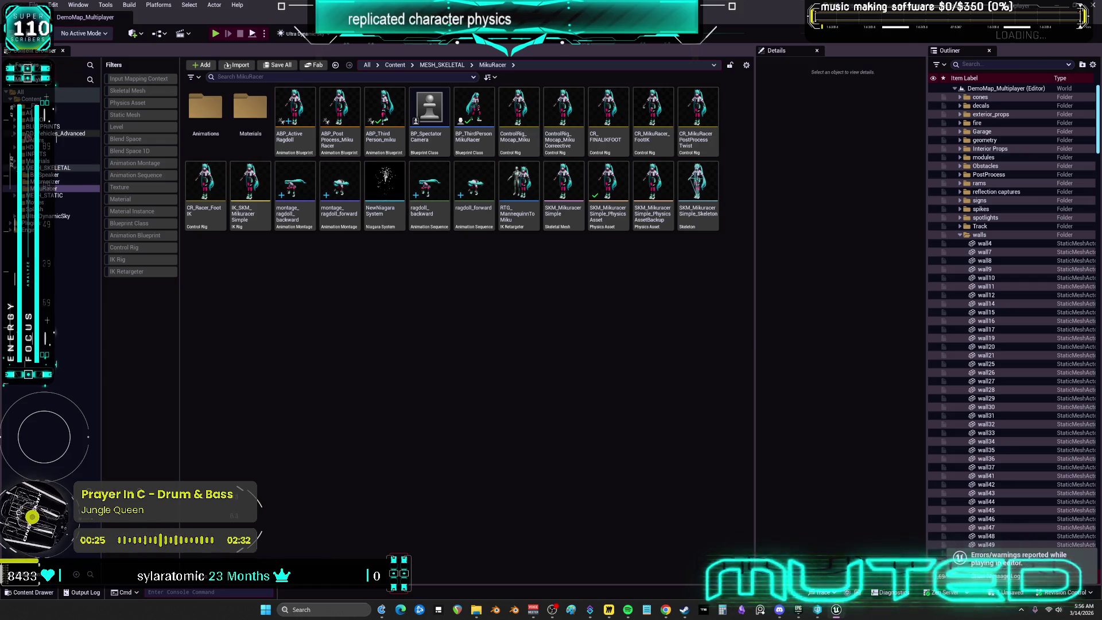
Open BP_LimitMultiBrickWall from the BLUEPRINTS > TheRagdoller folder
{"action": "left_click", "coordinate": [14, 126]}
{"action": "left_click", "coordinate": [19, 167]}
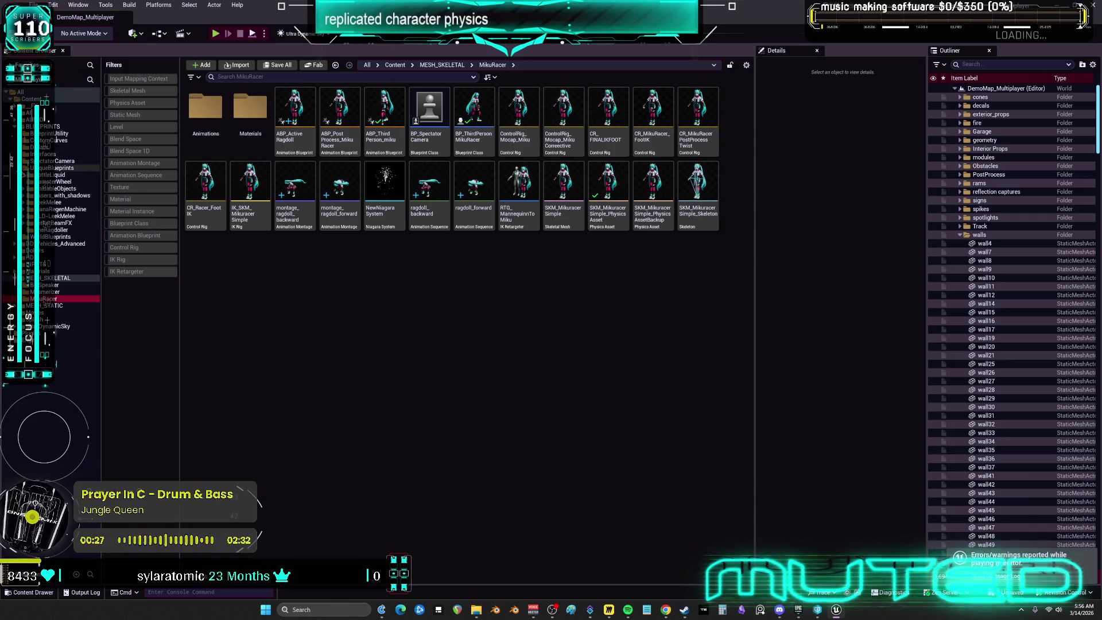
{"action": "left_click", "coordinate": [54, 229]}
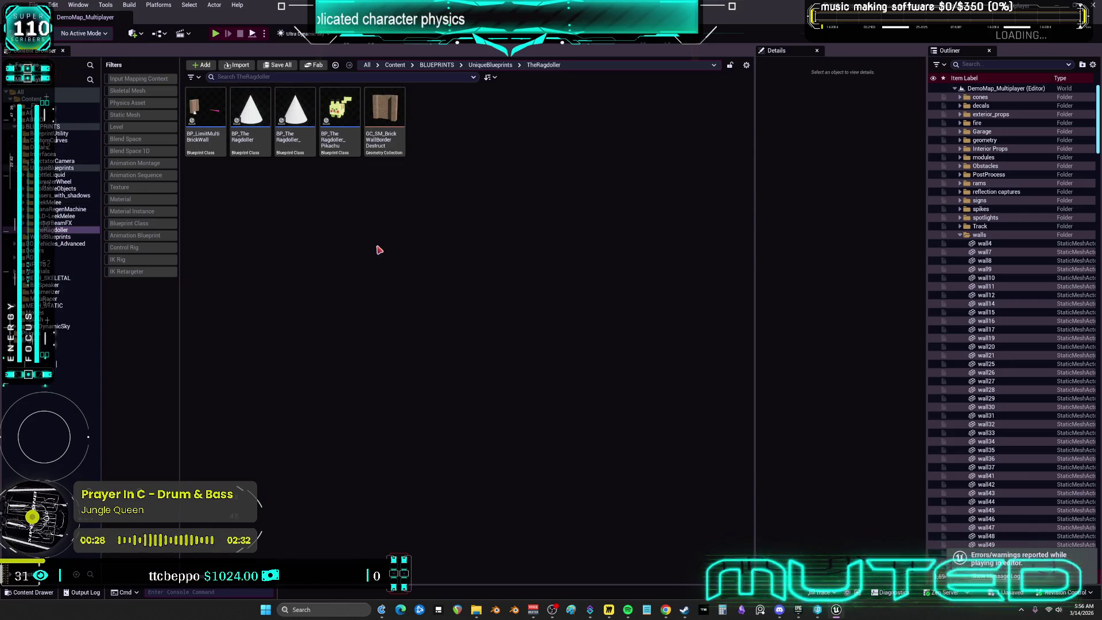
{"action": "left_click", "coordinate": [207, 132]}
{"action": "left_click", "coordinate": [299, 146]}
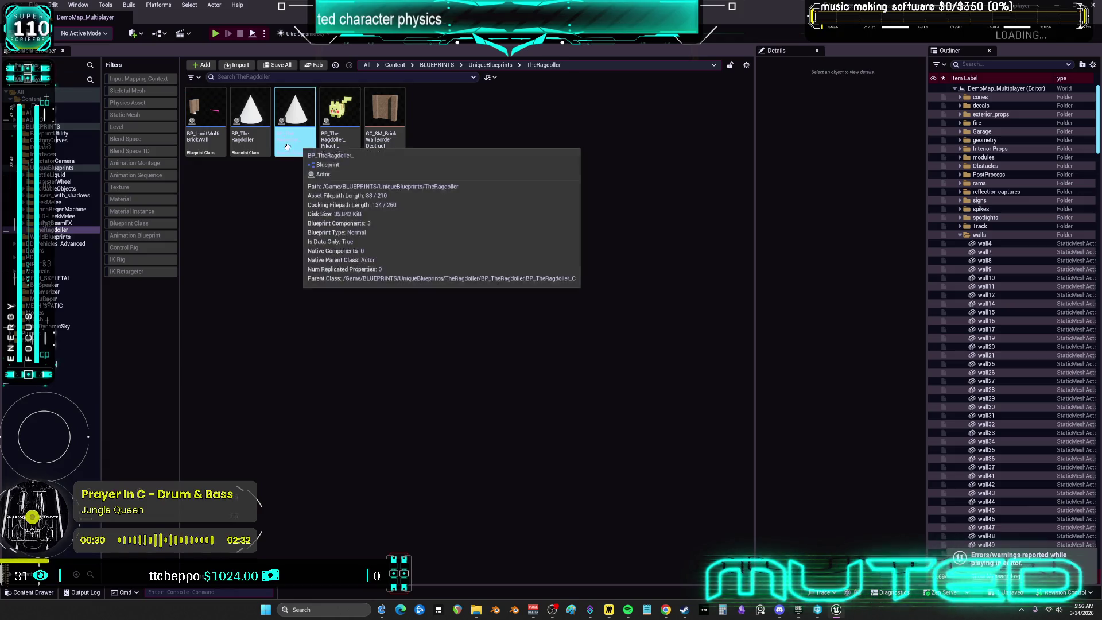
{"action": "double_click", "coordinate": [205, 135]}
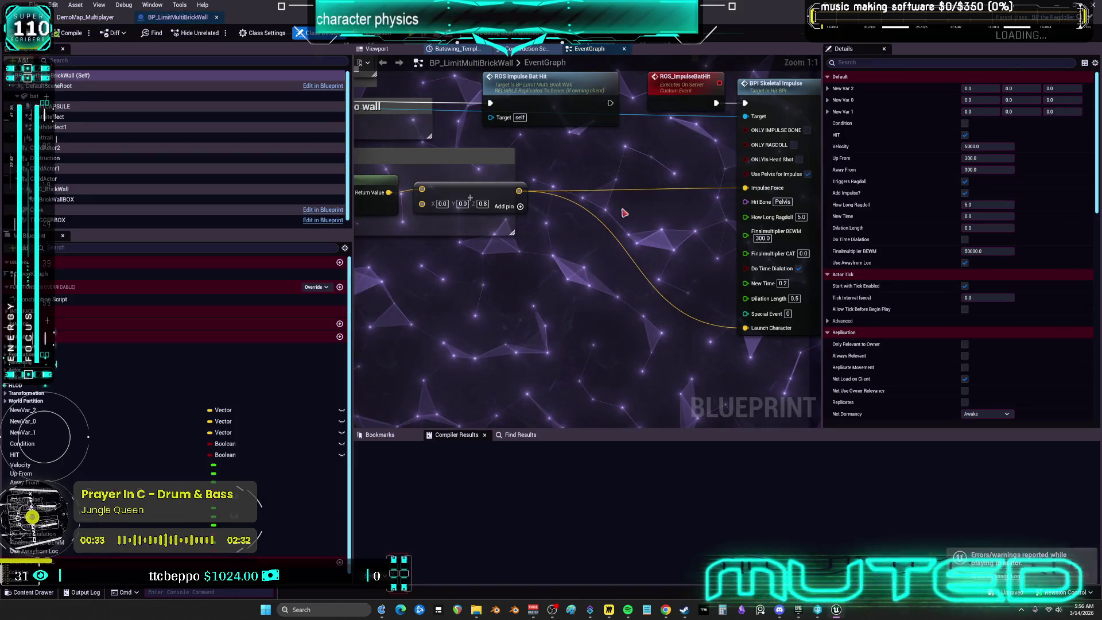
Widen and pan around the brick wall EventGraph, then return to DemoMap_Multiplayer
{"action": "scroll", "coordinate": [678, 225], "scroll_direction": "down", "scroll_amount": 3}
{"action": "scroll", "coordinate": [679, 225], "scroll_direction": "down", "scroll_amount": 1}
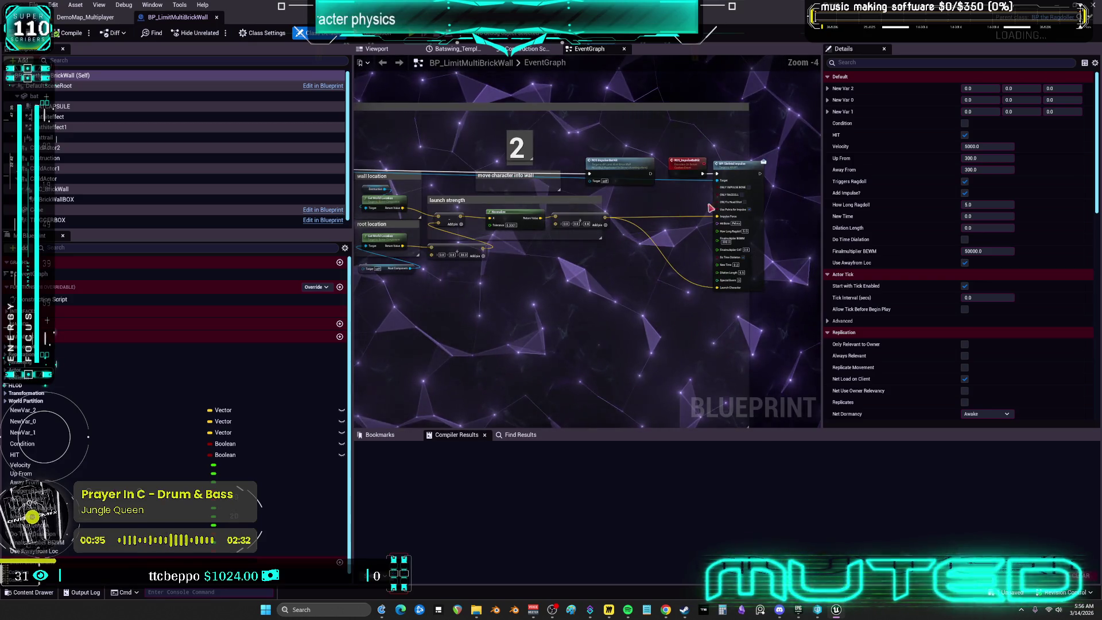
{"action": "left_click_drag", "start_coordinate": [827, 201], "coordinate": [994, 200]}
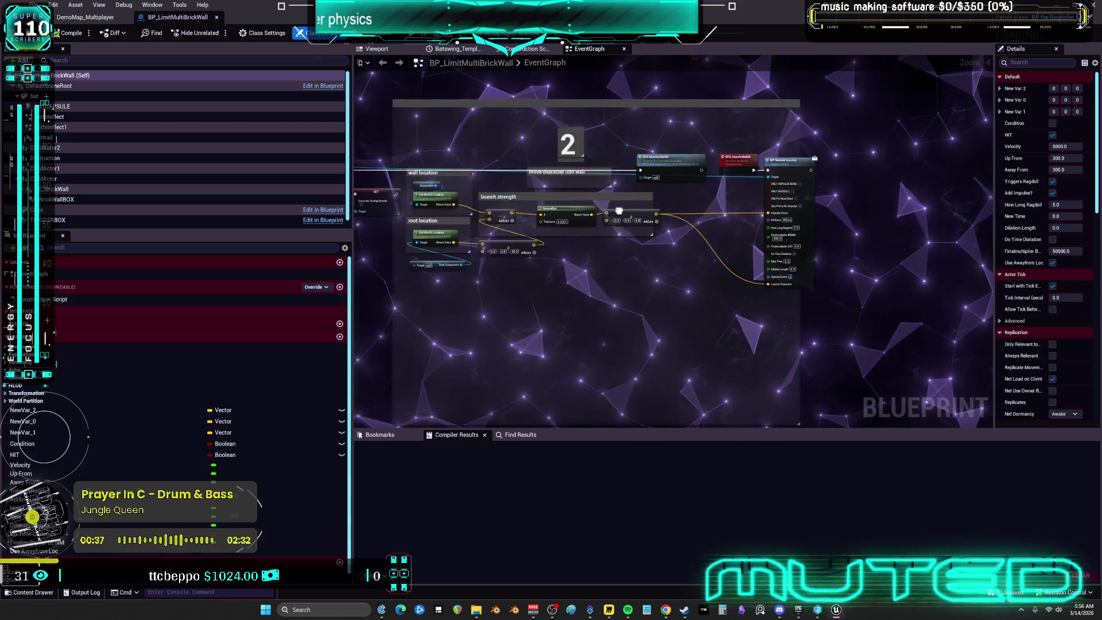
{"action": "scroll", "coordinate": [536, 227], "scroll_direction": "up", "scroll_amount": 1}
{"action": "mouse_move", "coordinate": [536, 227]}
{"action": "left_mouse_down"}
{"action": "mouse_move", "coordinate": [691, 245]}
{"action": "mouse_move", "coordinate": [759, 83]}
{"action": "mouse_move", "coordinate": [769, 117]}
{"action": "left_mouse_up"}
{"action": "mouse_move", "coordinate": [768, 116]}
{"action": "left_mouse_down"}
{"action": "mouse_move", "coordinate": [755, 124]}
{"action": "mouse_move", "coordinate": [728, 244]}
{"action": "mouse_move", "coordinate": [600, 333]}
{"action": "mouse_move", "coordinate": [562, 420]}
{"action": "left_mouse_up"}
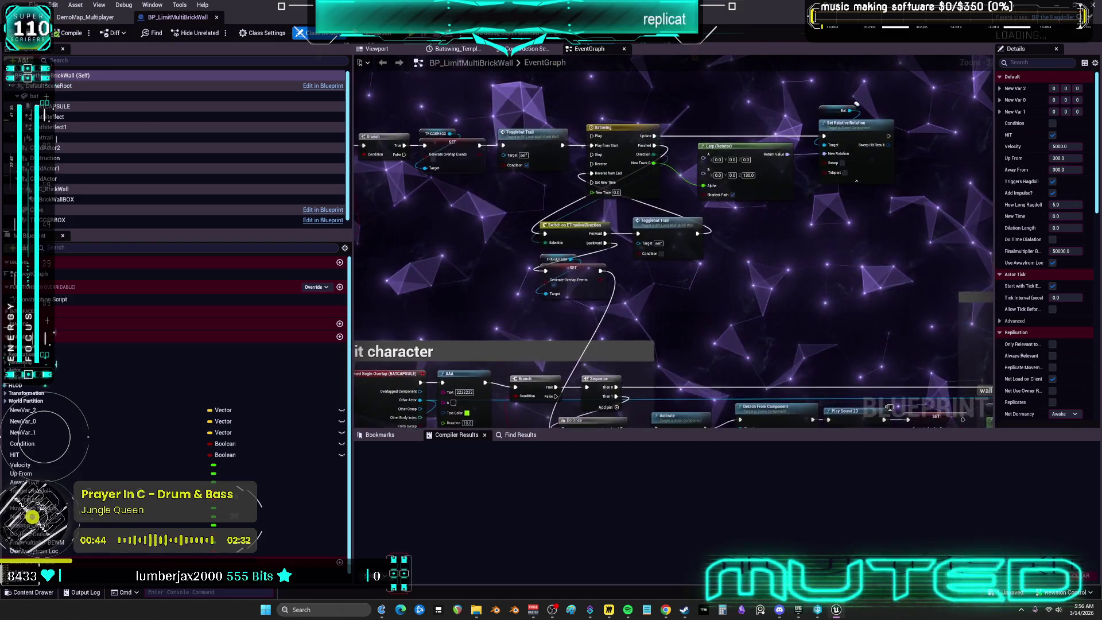
{"action": "scroll", "coordinate": [680, 248], "scroll_direction": "up", "scroll_amount": 3}
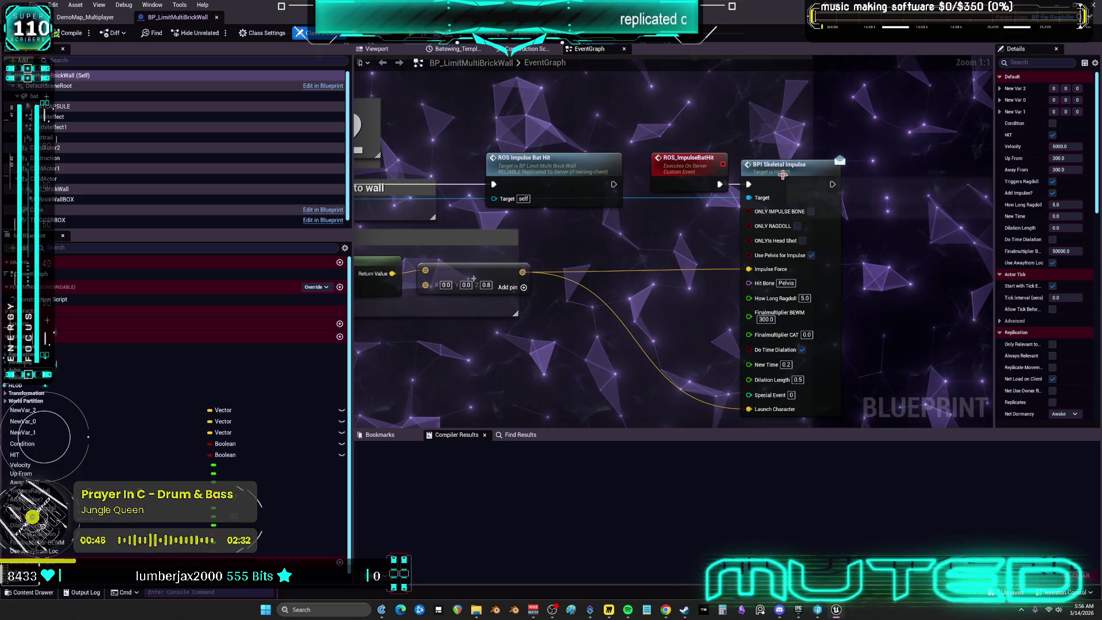
{"action": "left_click", "coordinate": [107, 19]}
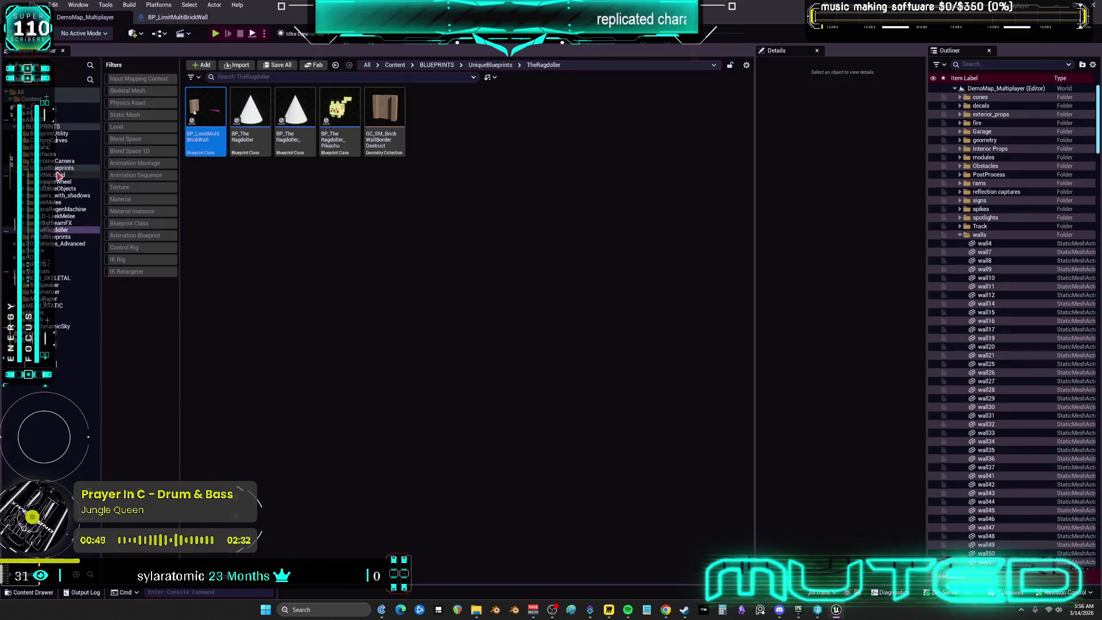
Open BP_DCAdv_ThirdPChar from DD_Vehicles_Advanced using the Blueprint Class filter
{"action": "left_click", "coordinate": [63, 244]}
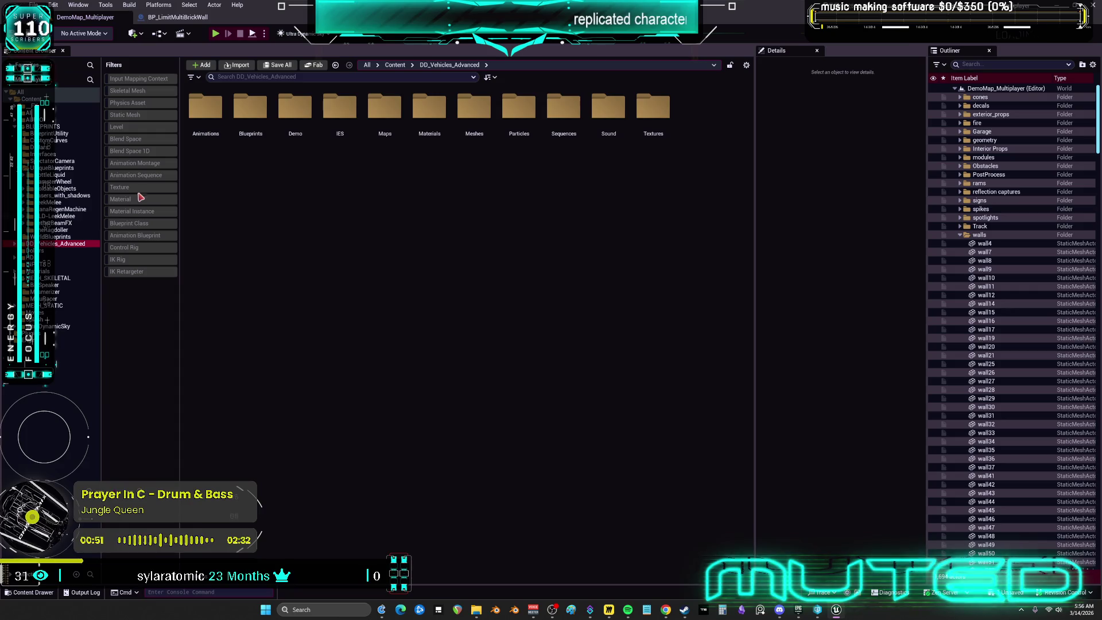
{"action": "left_click", "coordinate": [142, 225]}
{"action": "left_click", "coordinate": [464, 251]}
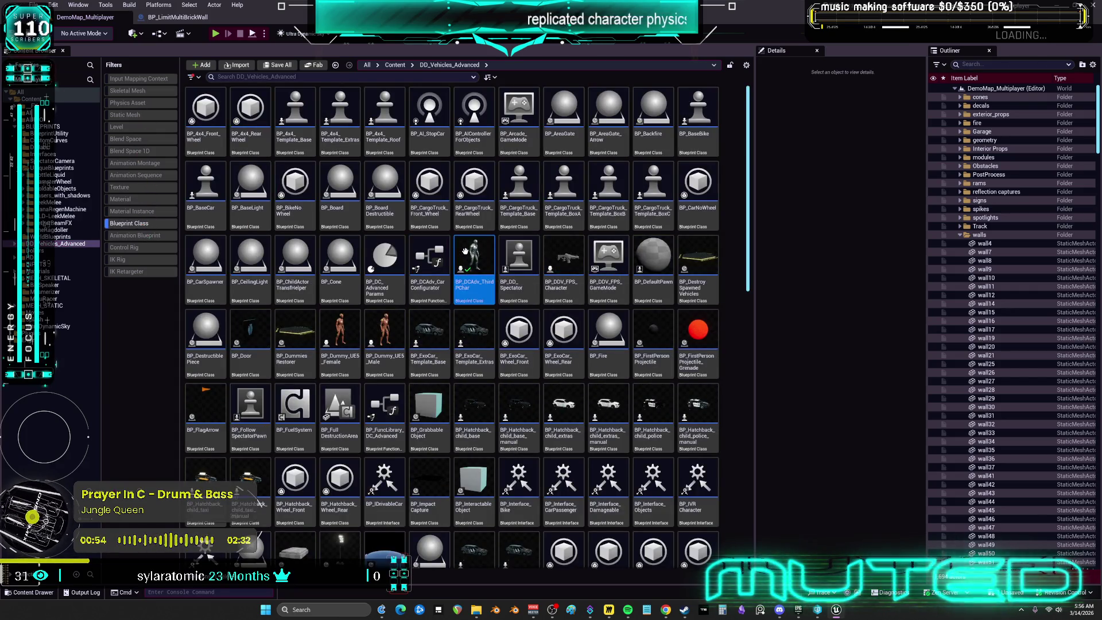
{"action": "double_click", "coordinate": [468, 253]}
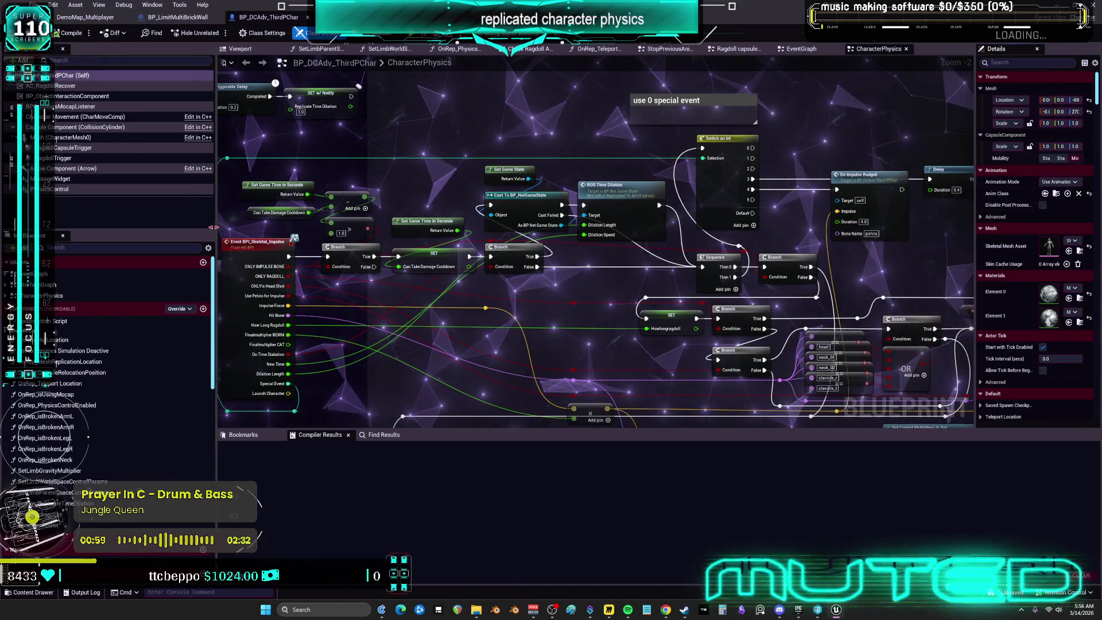
View the BEGINRAGDOLL and ENDRAGDOLL nodes in CharacterPhysics, then return to the level
{"action": "scroll", "coordinate": [699, 291], "scroll_direction": "down", "scroll_amount": 4}
{"action": "scroll", "coordinate": [698, 291], "scroll_direction": "up", "scroll_amount": 2}
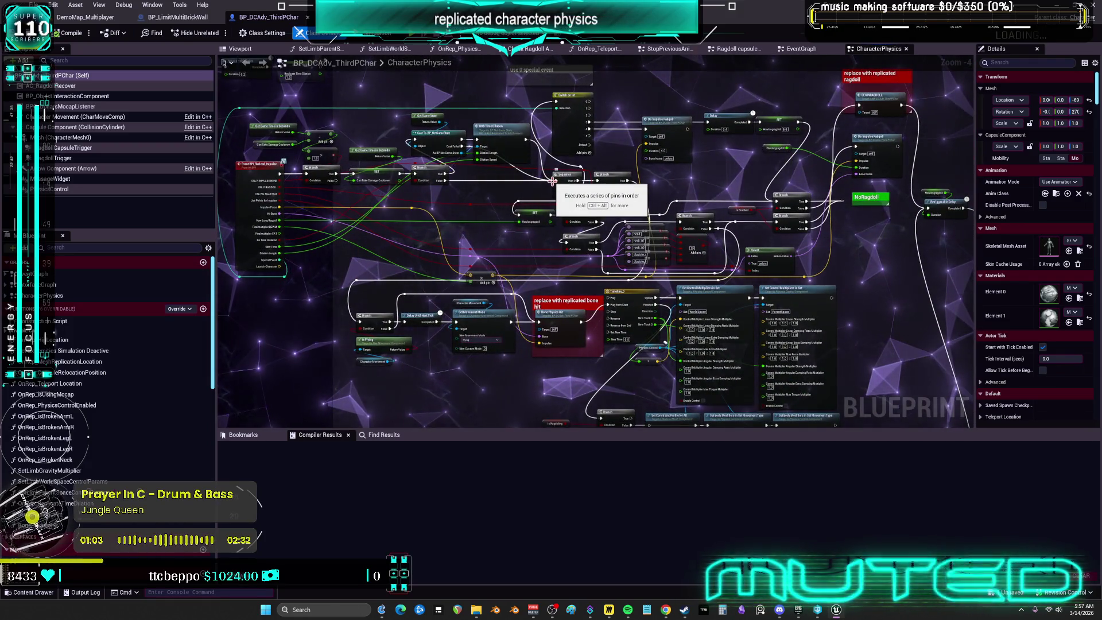
{"action": "scroll", "coordinate": [697, 238], "scroll_direction": "up", "scroll_amount": 3}
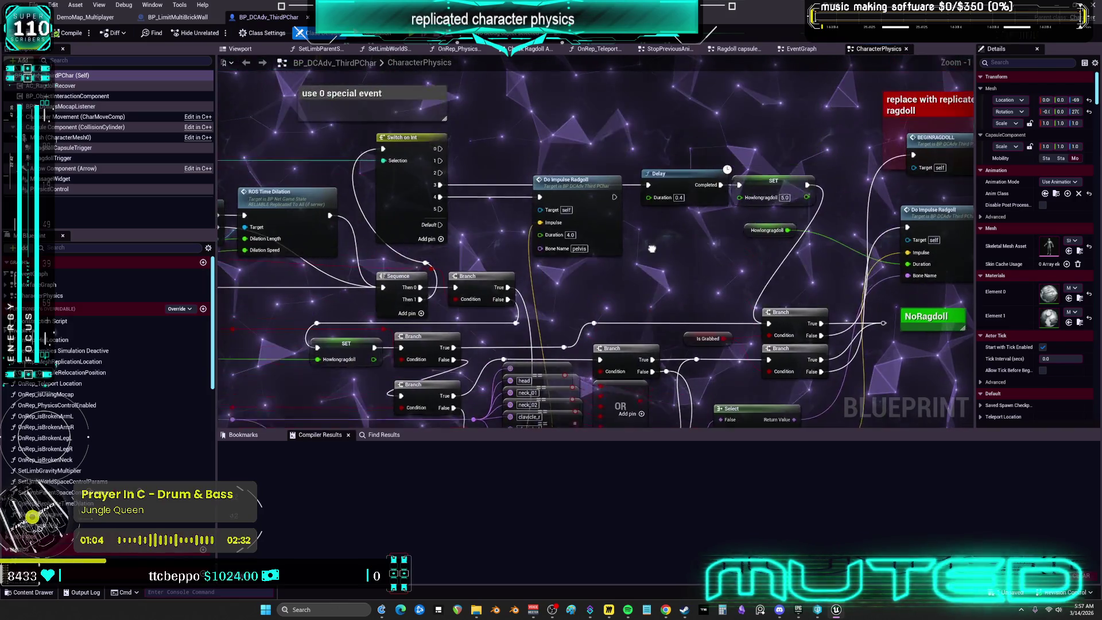
{"action": "mouse_move", "coordinate": [696, 239]}
{"action": "left_mouse_down"}
{"action": "mouse_move", "coordinate": [505, 253]}
{"action": "mouse_move", "coordinate": [487, 280]}
{"action": "left_mouse_up"}
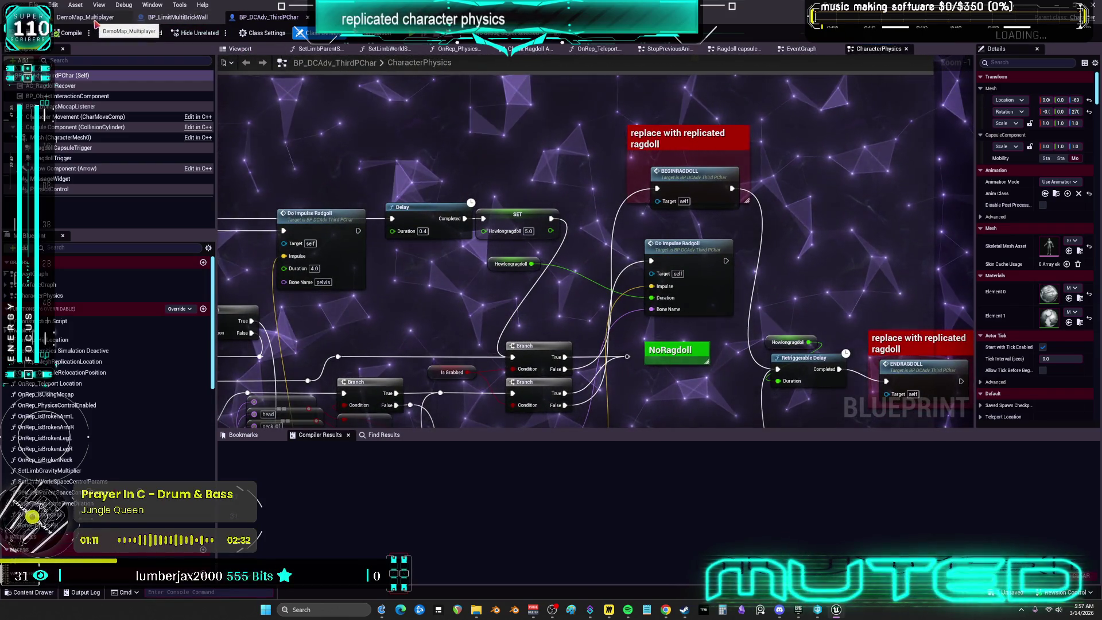
{"action": "left_click", "coordinate": [119, 22]}
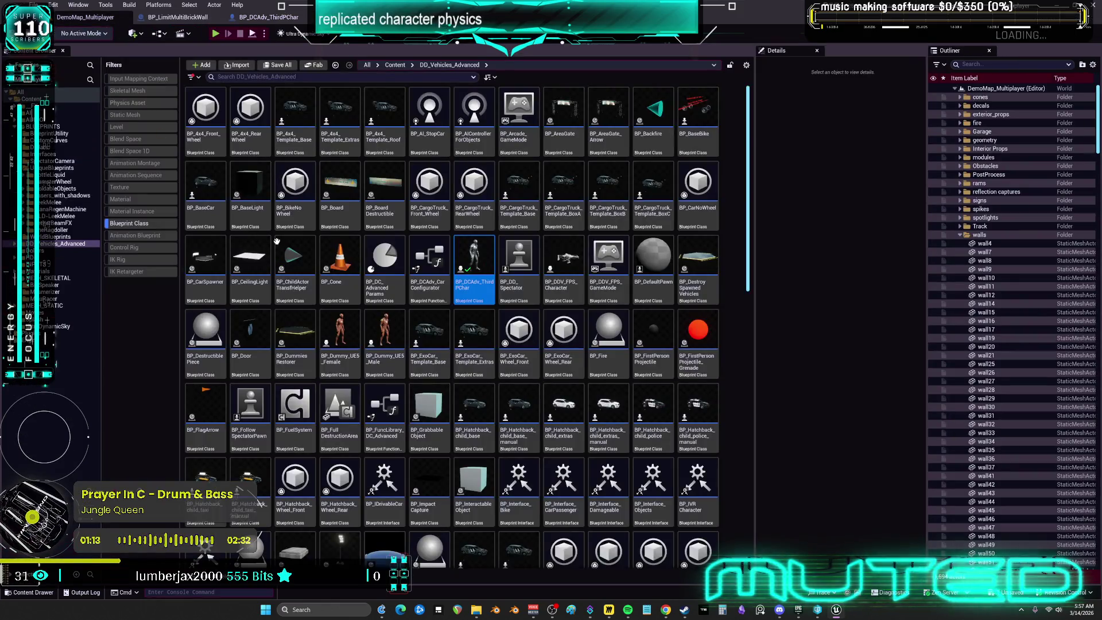
Remove the Ragdoll Begin and Ragdoll End nodes from BP_ThirdPersonMikuRacer
{"action": "left_click", "coordinate": [128, 224]}
{"action": "left_click", "coordinate": [55, 278]}
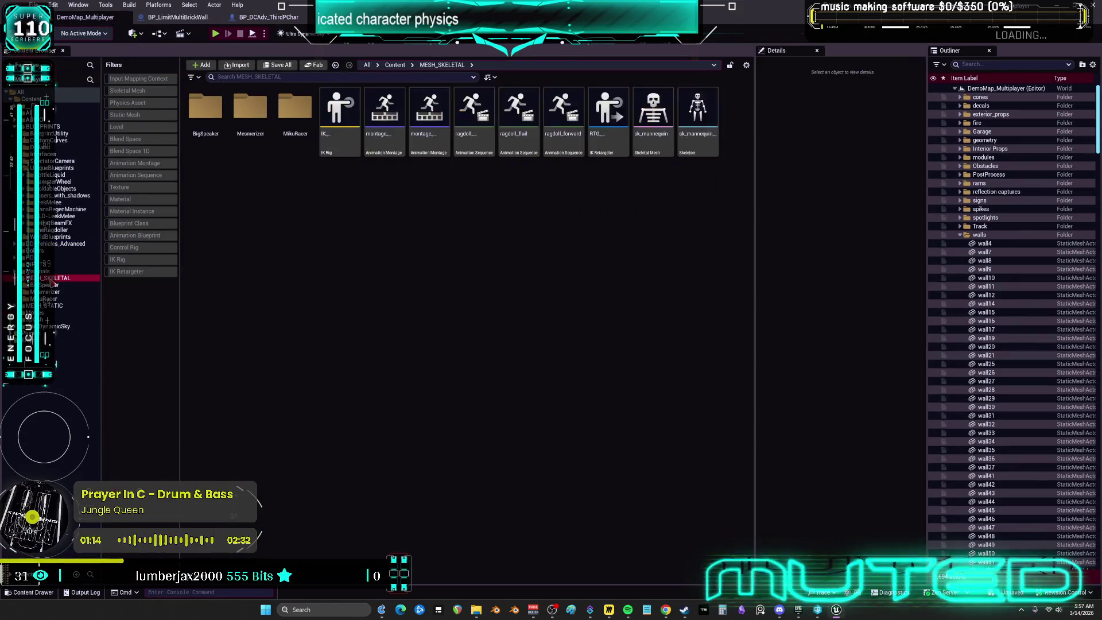
{"action": "left_click", "coordinate": [53, 299]}
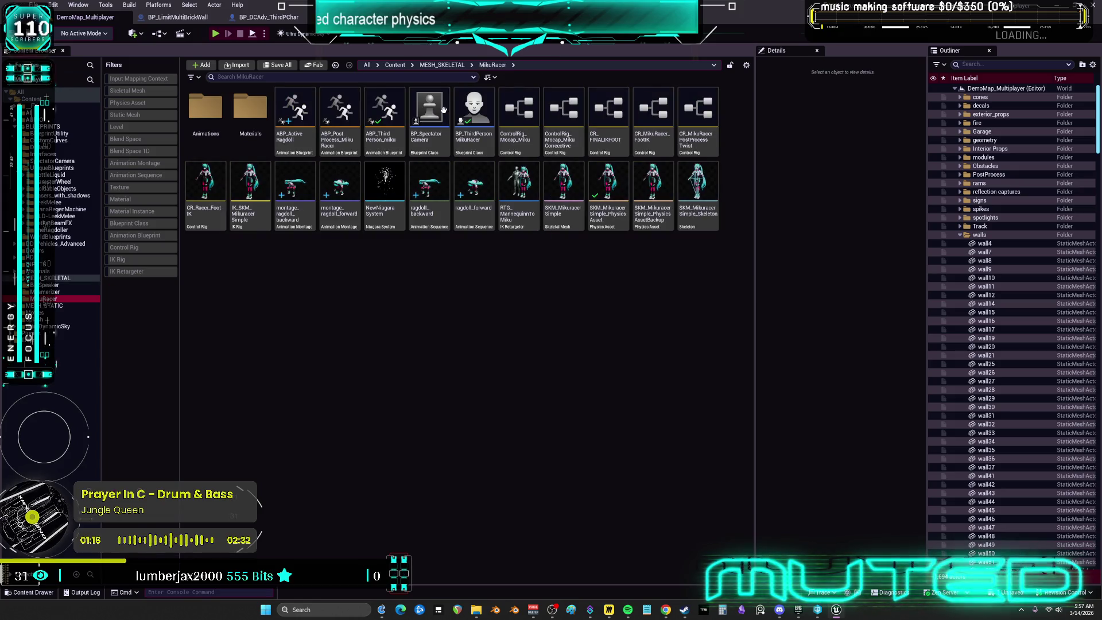
{"action": "left_click", "coordinate": [477, 139]}
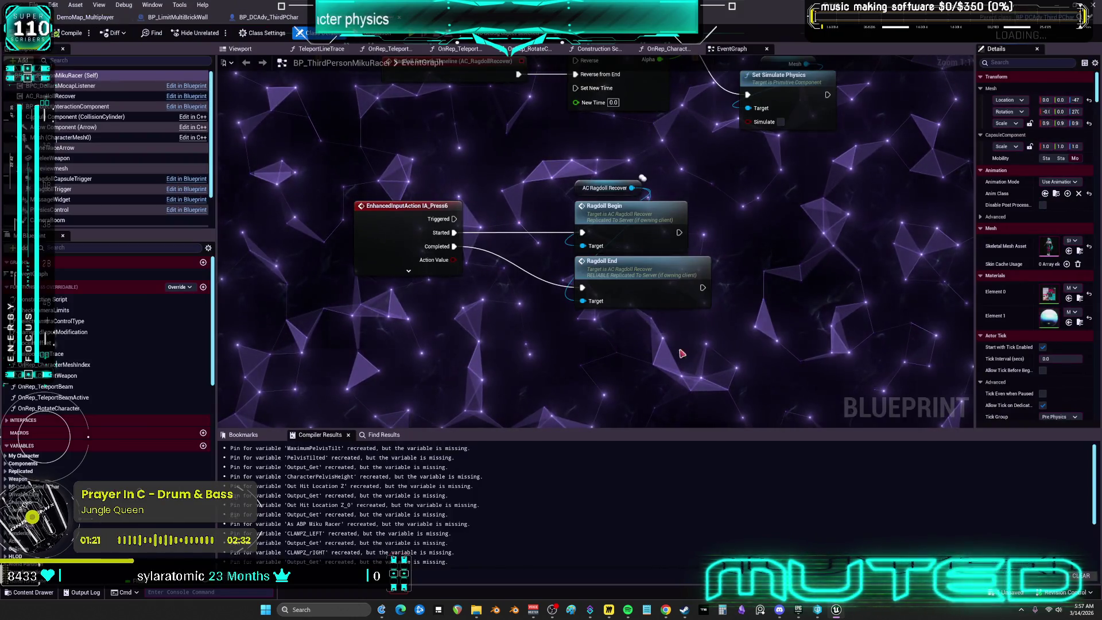
{"action": "left_click_drag", "start_coordinate": [728, 360], "coordinate": [590, 214]}
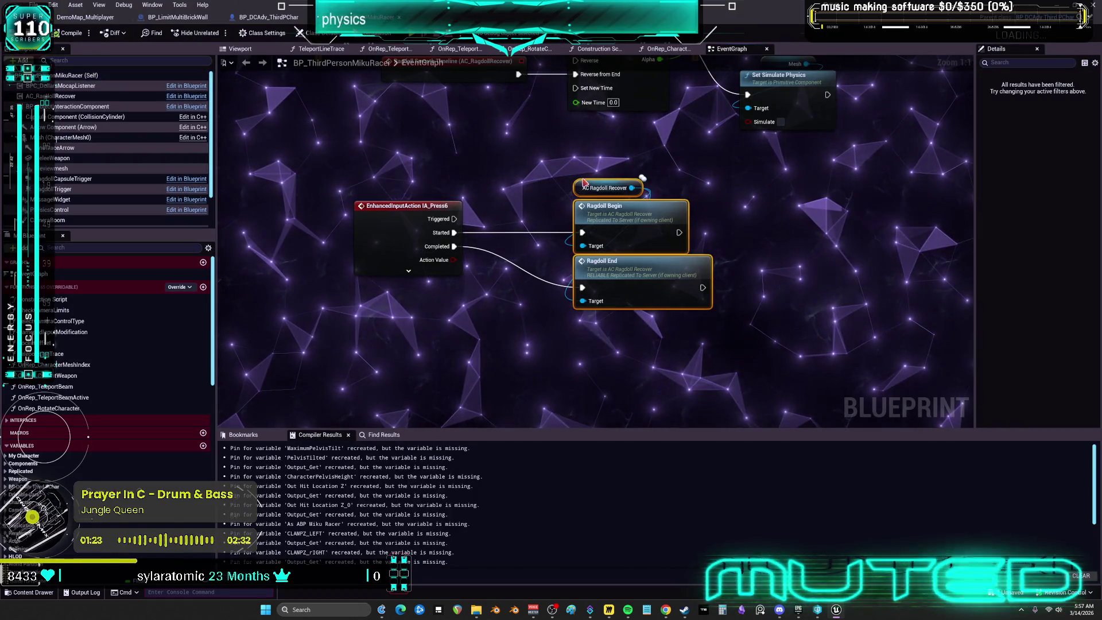
{"action": "key", "text": "Delete"}
Paste the ragdoll recover nodes into CharacterPhysics, placing Ragdoll End with its own getter beside ENDRAGDOLL
{"action": "left_click", "coordinate": [268, 17]}
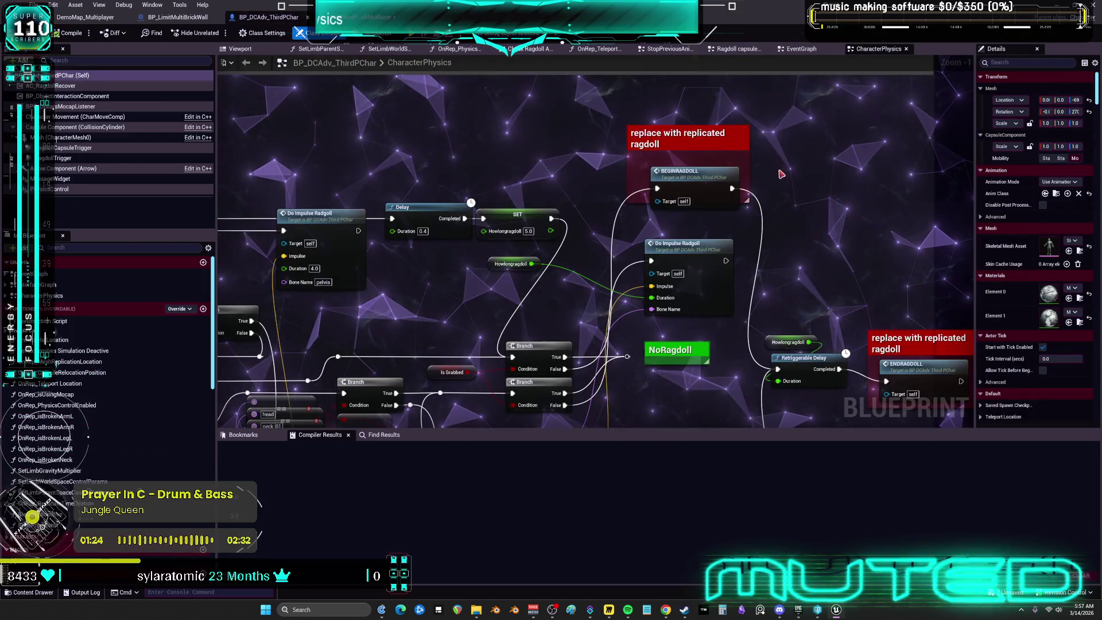
{"action": "key", "text": "ctrl+v"}
{"action": "scroll", "coordinate": [639, 199], "scroll_direction": "up", "scroll_amount": 2}
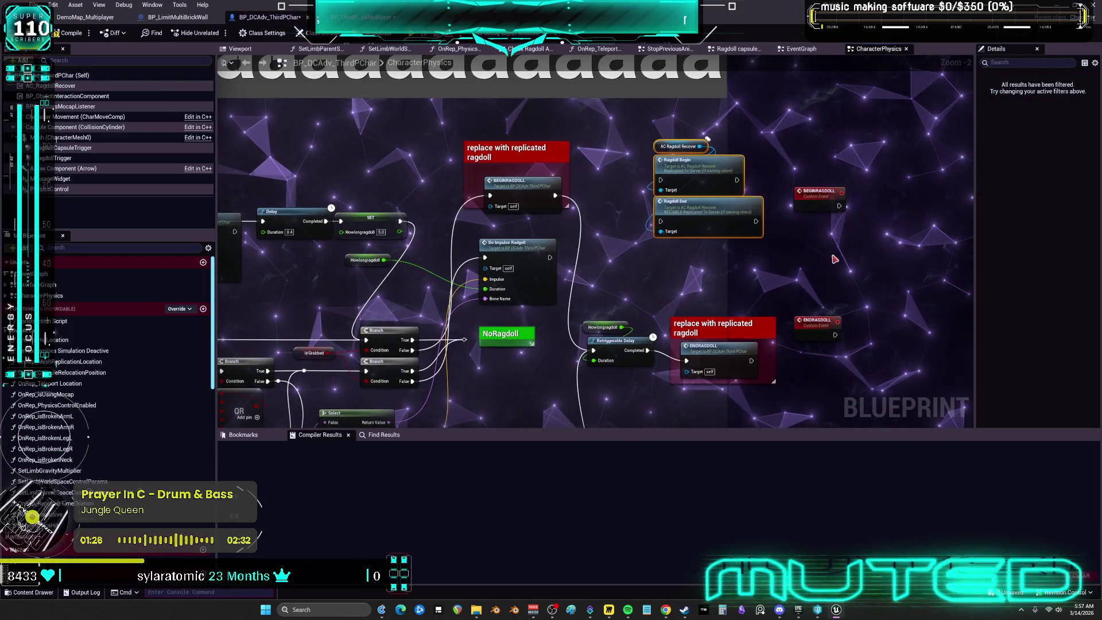
{"action": "left_click_drag", "start_coordinate": [598, 79], "coordinate": [606, 110]}
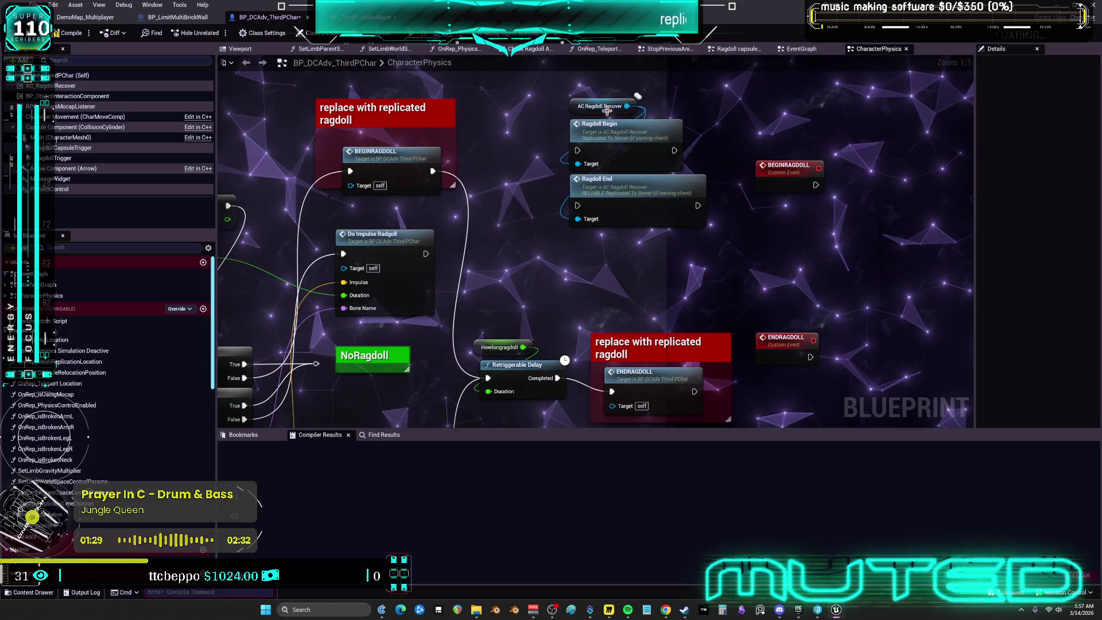
{"action": "key", "text": "ctrl+c"}
{"action": "key", "text": "ctrl+v"}
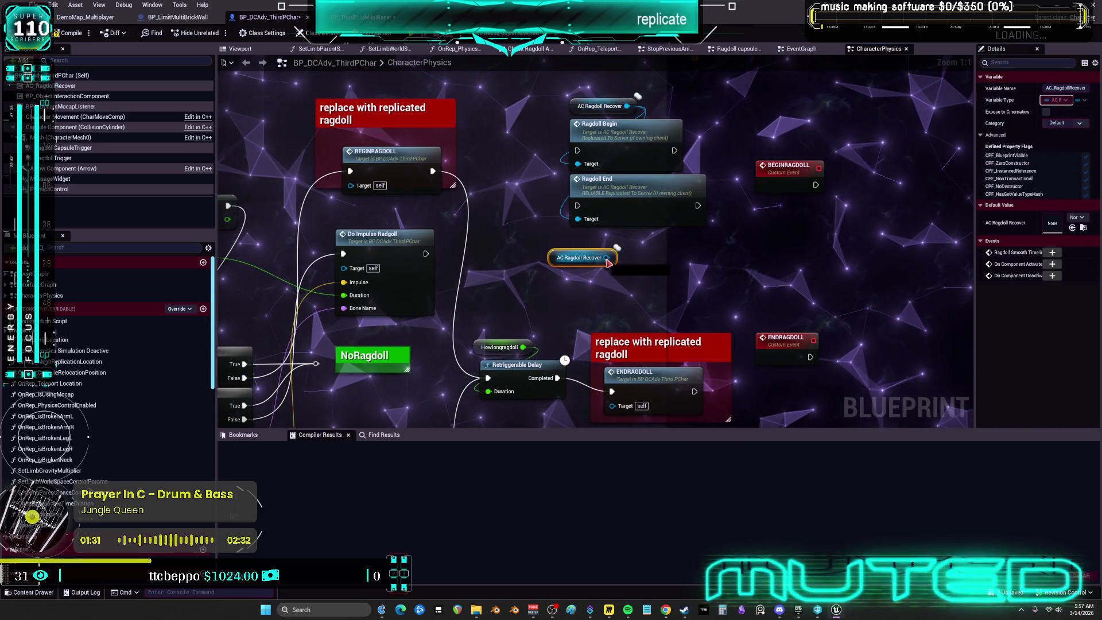
{"action": "left_click_drag", "start_coordinate": [597, 186], "coordinate": [636, 234]}
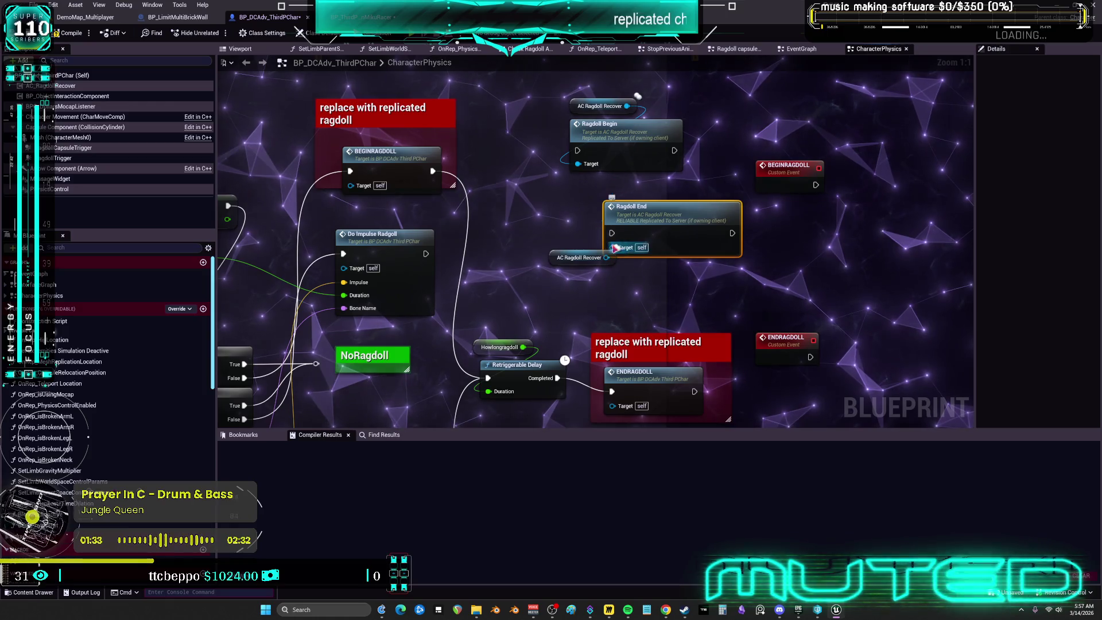
{"action": "left_click_drag", "start_coordinate": [645, 286], "coordinate": [561, 315]}
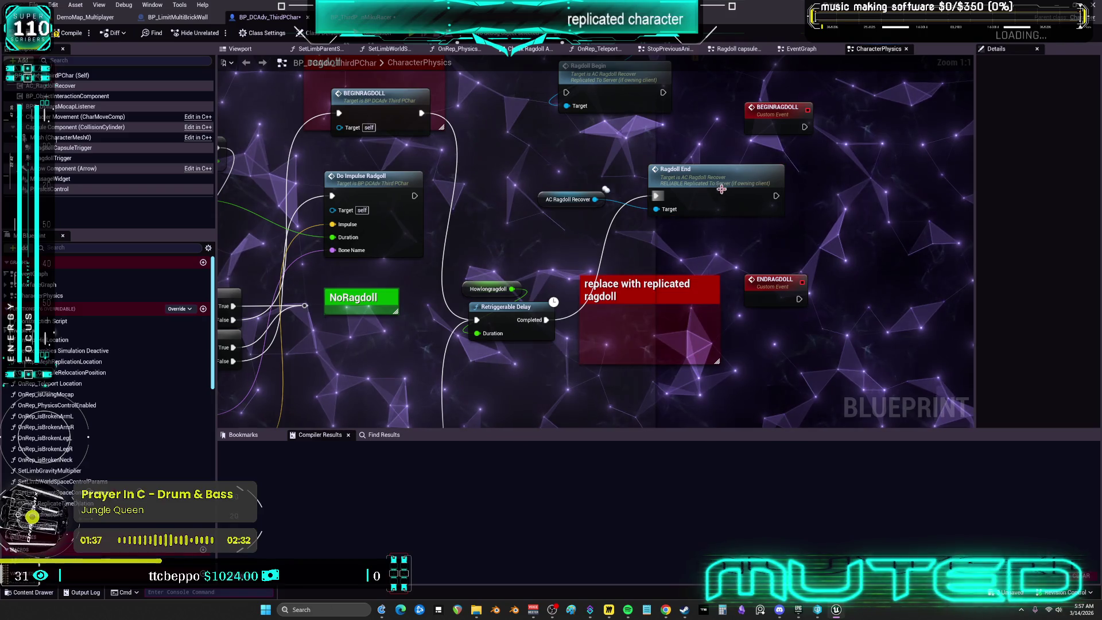
{"action": "key", "text": "Delete"}
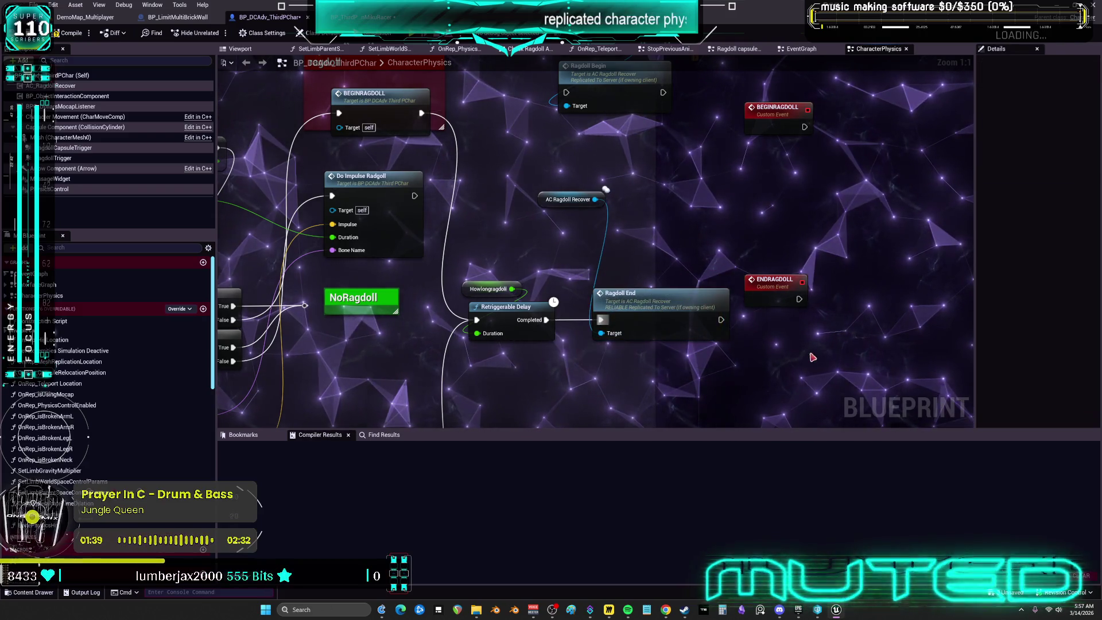
{"action": "left_click_drag", "start_coordinate": [570, 199], "coordinate": [642, 234]}
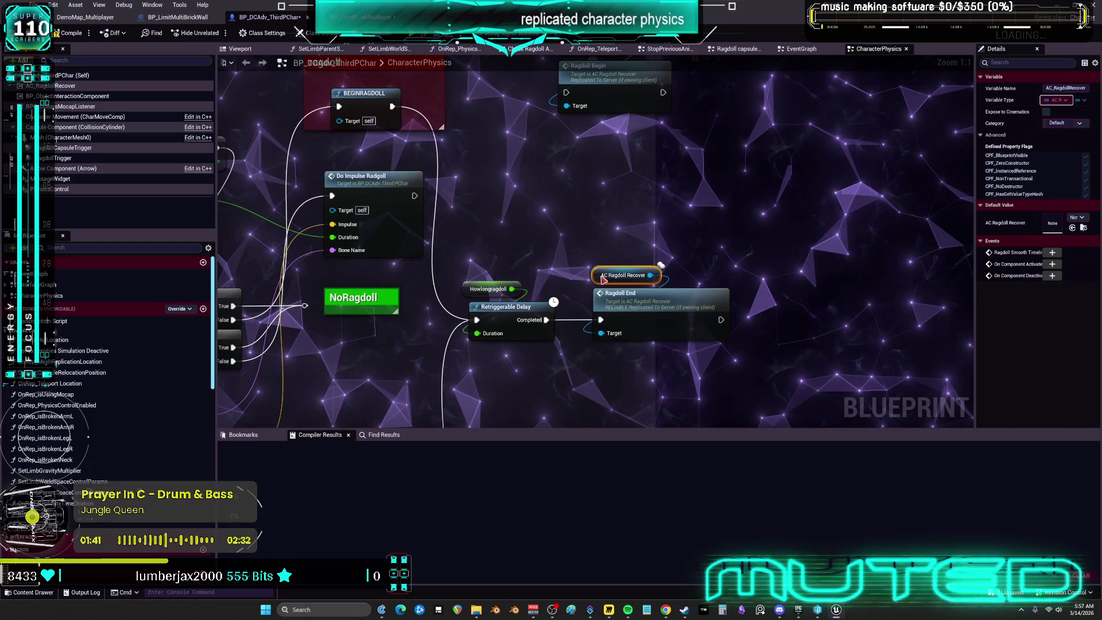
Move AC Ragdoll Recover and Ragdoll Begin into the red comment box, then undo
{"action": "left_click_drag", "start_coordinate": [603, 280], "coordinate": [688, 297]}
{"action": "left_click_drag", "start_coordinate": [723, 135], "coordinate": [678, 176]}
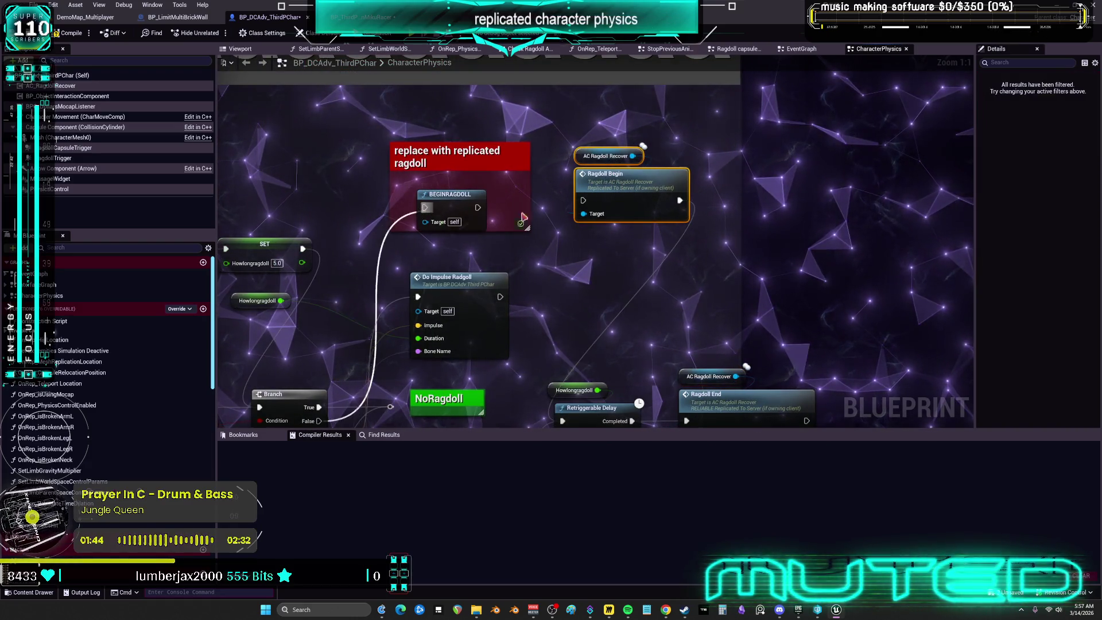
{"action": "left_click_drag", "start_coordinate": [655, 141], "coordinate": [623, 189]}
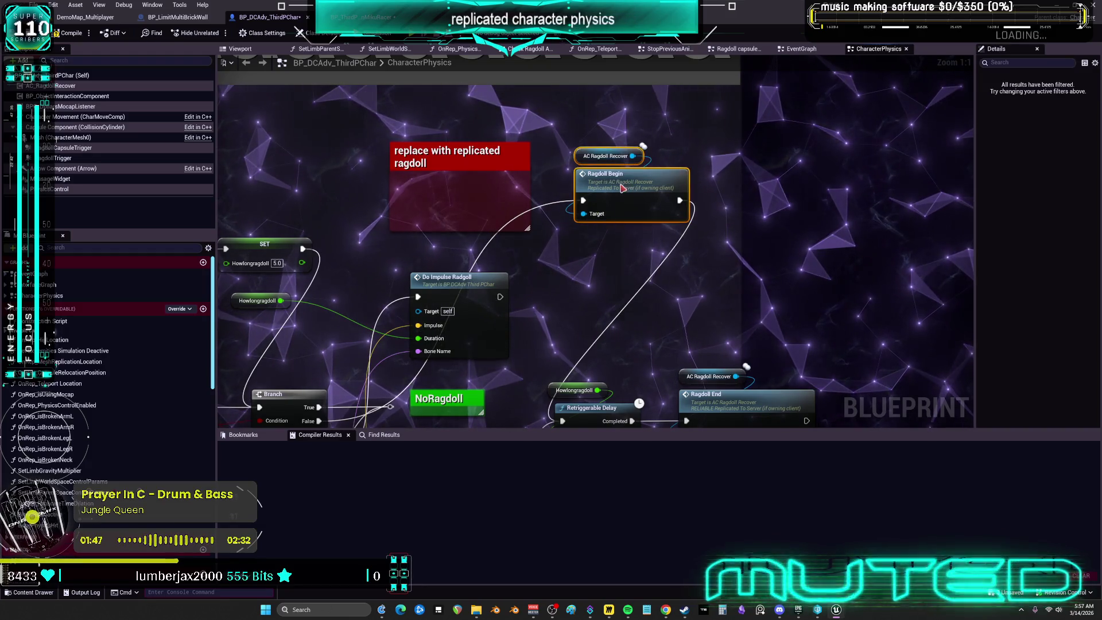
{"action": "mouse_move", "coordinate": [598, 237]}
{"action": "left_mouse_down"}
{"action": "mouse_move", "coordinate": [609, 203]}
{"action": "mouse_move", "coordinate": [629, 222]}
{"action": "left_mouse_up"}
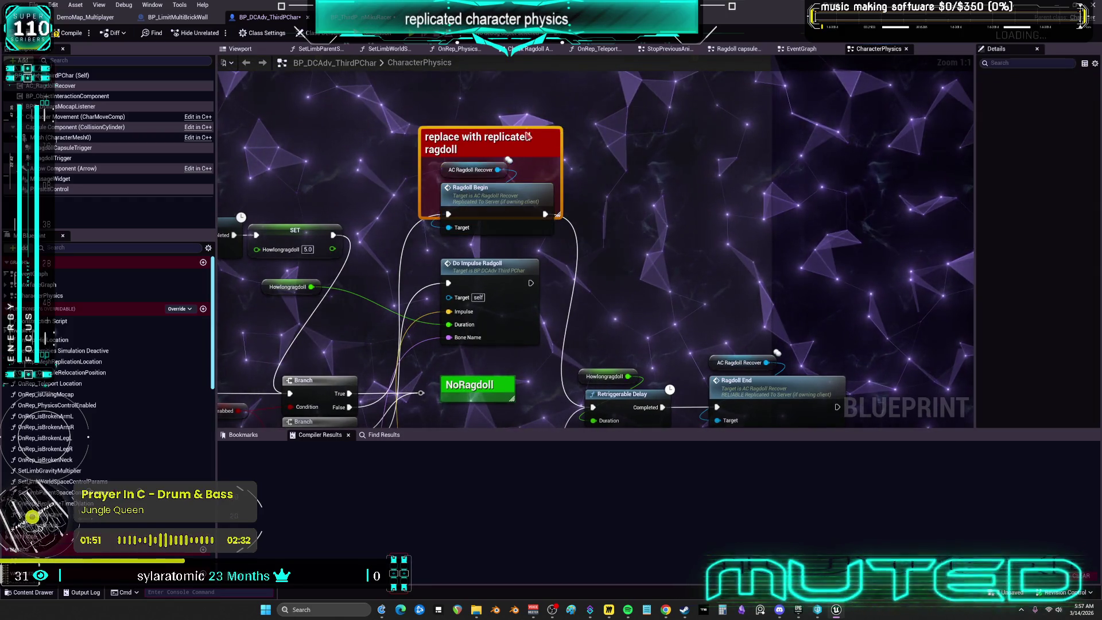
{"action": "key", "text": "ctrl+z"}
{"action": "key", "text": "ctrl+z"}
{"action": "key", "text": "ctrl+z"}
{"action": "key", "text": "ctrl+z"}
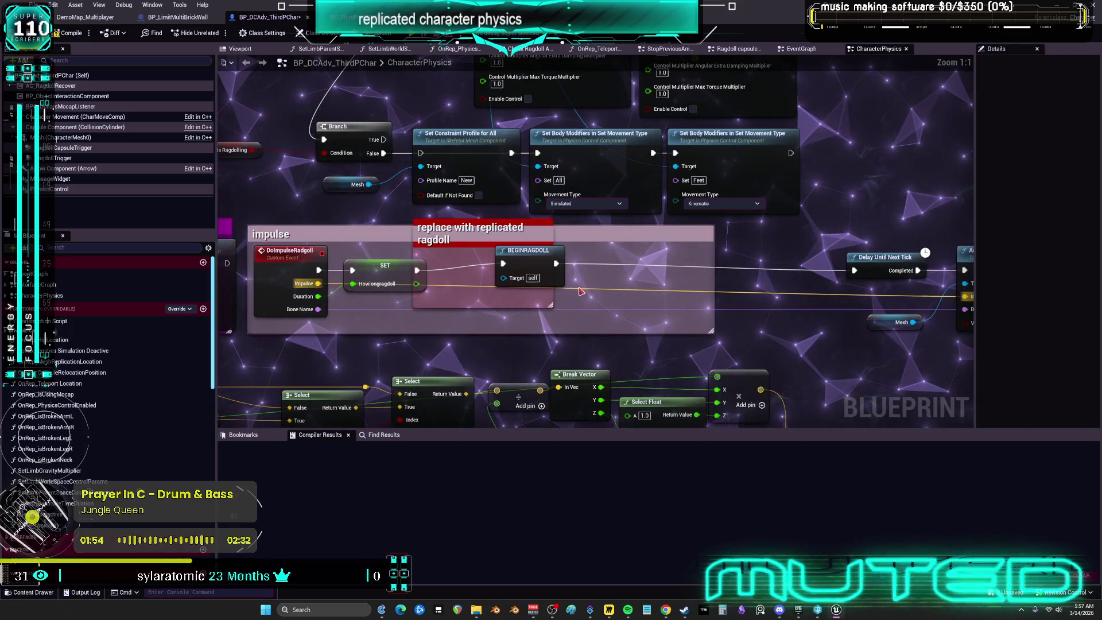
Wire SET through Ragdoll Begin to Delay Until Next Tick, delete BEGINRAGDOLL, compile, and Play multiplayer
{"action": "key", "text": "ctrl+y"}
{"action": "key", "text": "ctrl+y"}
{"action": "key", "text": "ctrl+y"}
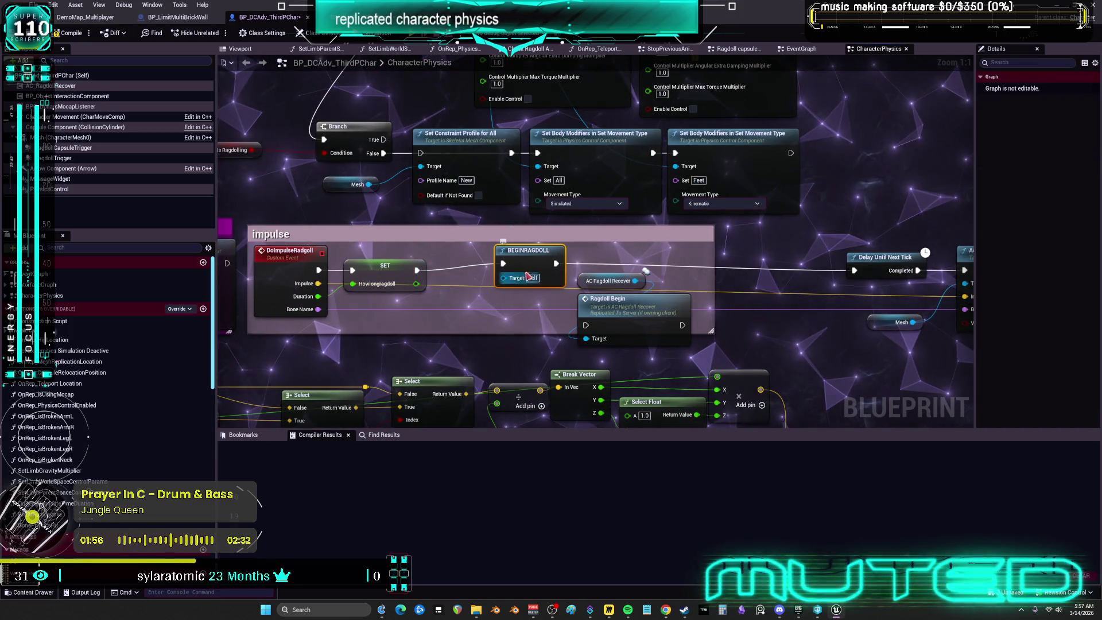
{"action": "mouse_move", "coordinate": [503, 263]}
{"action": "left_mouse_down"}
{"action": "mouse_move", "coordinate": [519, 287]}
{"action": "mouse_move", "coordinate": [585, 325]}
{"action": "left_mouse_up"}
{"action": "left_click_drag", "start_coordinate": [555, 262], "coordinate": [682, 325]}
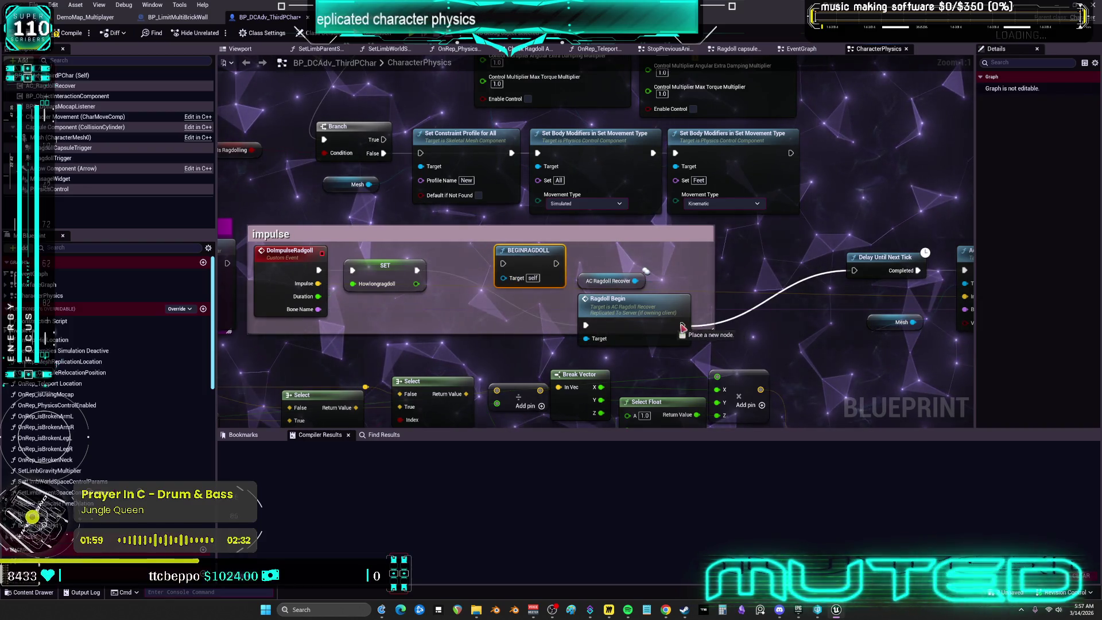
{"action": "key", "text": "Delete"}
{"action": "left_click_drag", "start_coordinate": [646, 270], "coordinate": [563, 236]}
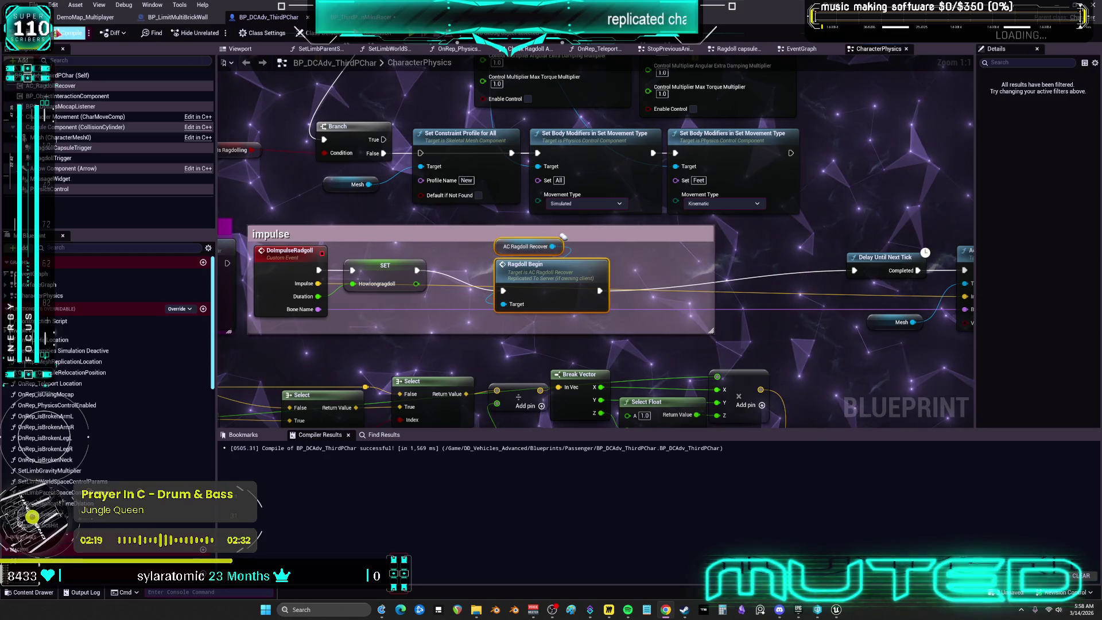
{"action": "left_click", "coordinate": [57, 33]}
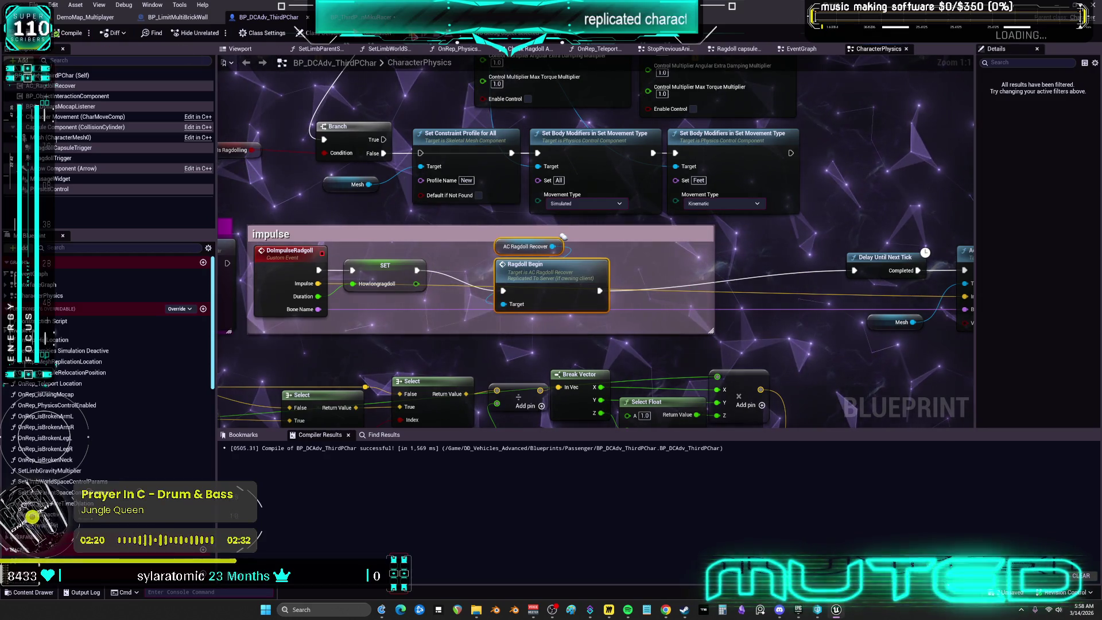
{"action": "key", "text": "alt+p"}
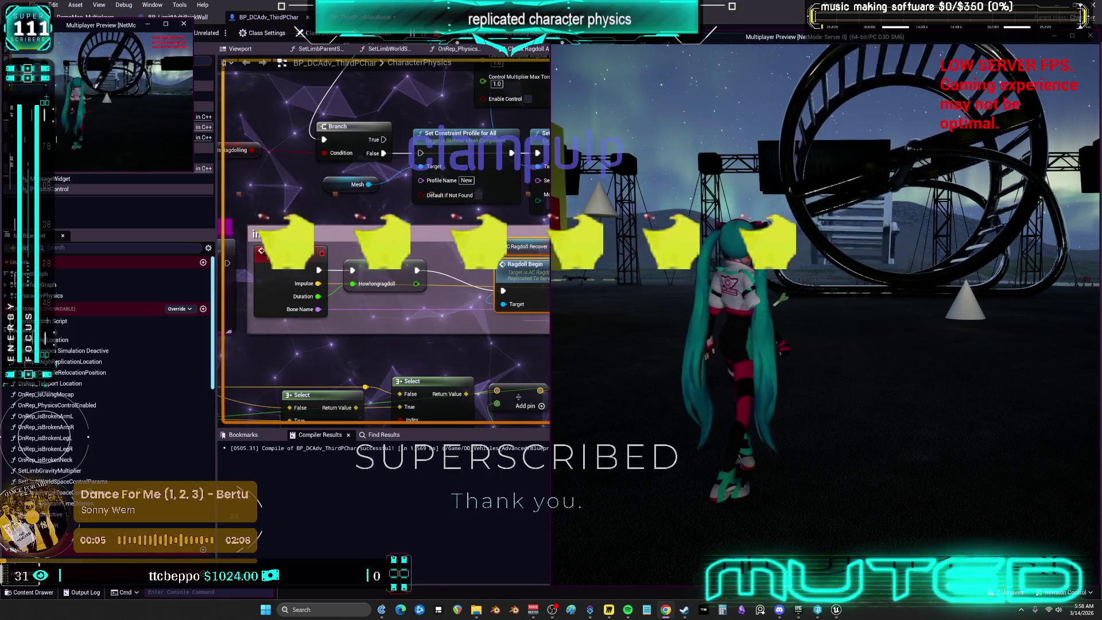
Run the server character through the lit garage toward the bat
{"action": "key", "text": "w"}
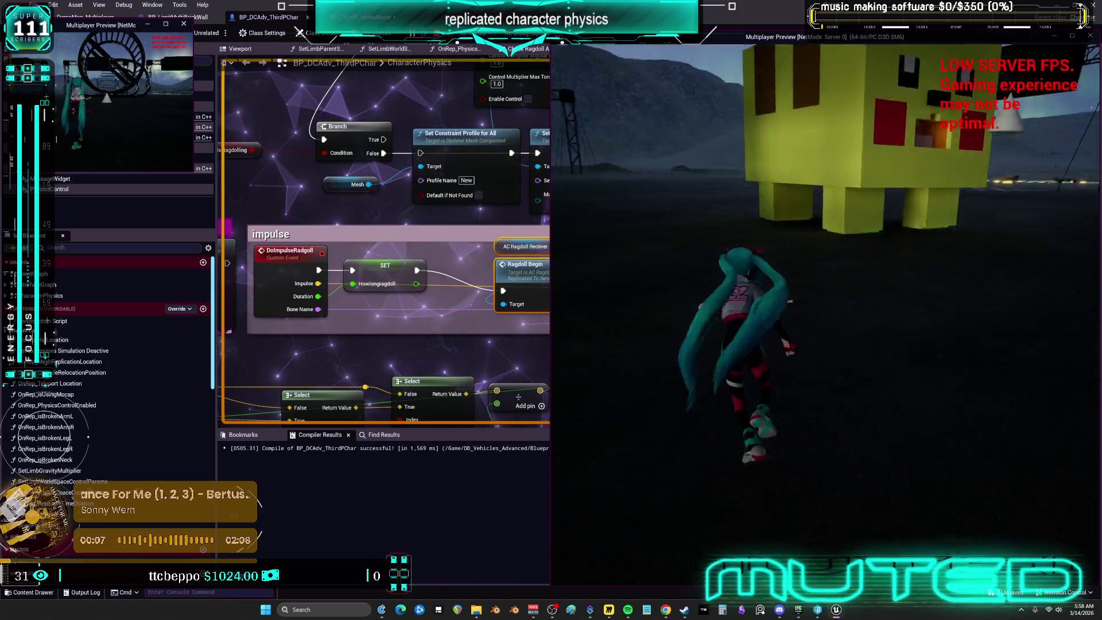
{"action": "key", "text": "w"}
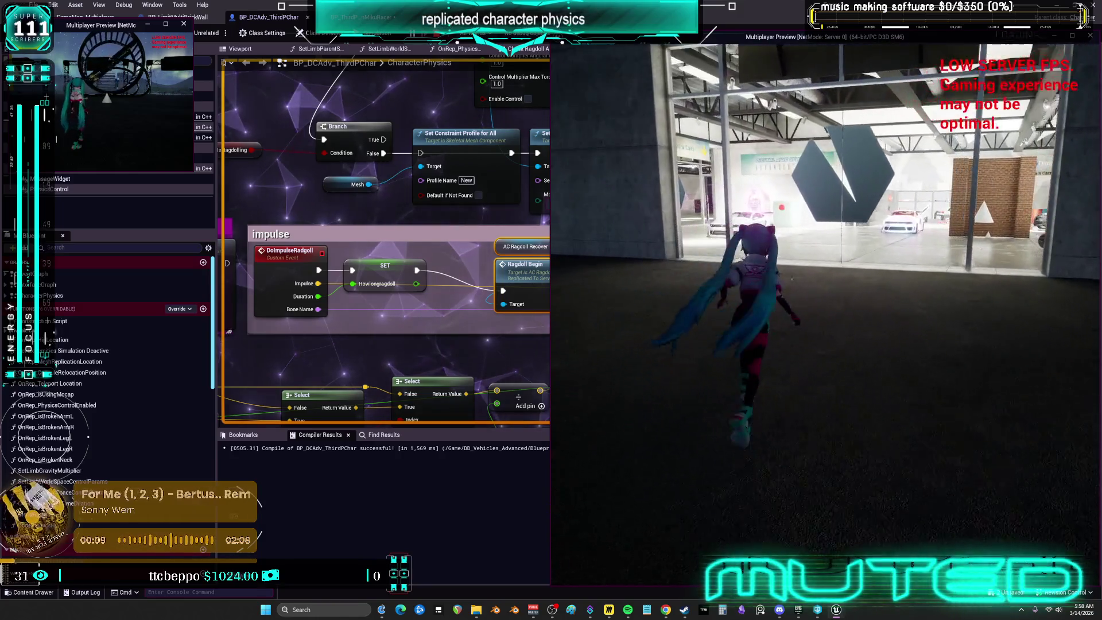
{"action": "key", "text": "w"}
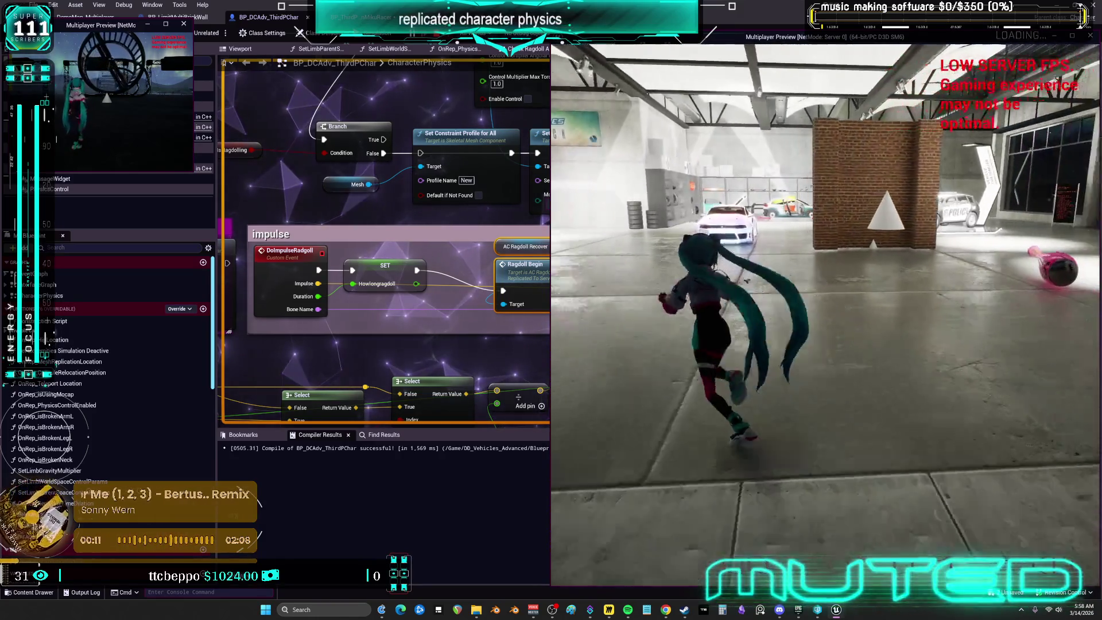
{"action": "key", "text": "w"}
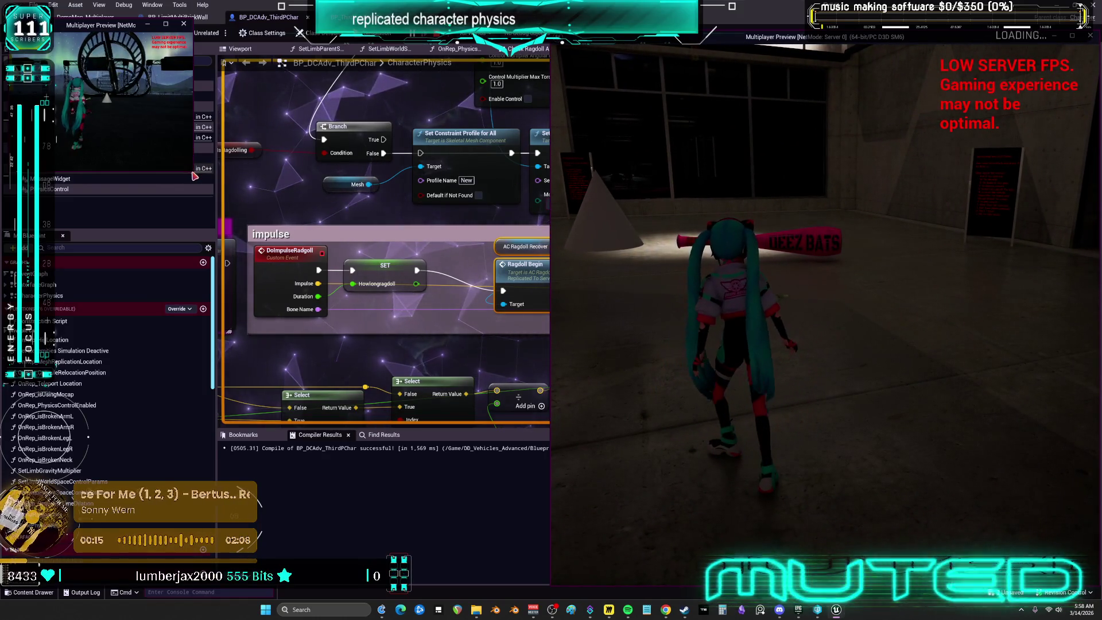
Bring both preview windows forward and enlarge the client window to the left half
{"action": "left_click", "coordinate": [194, 175]}
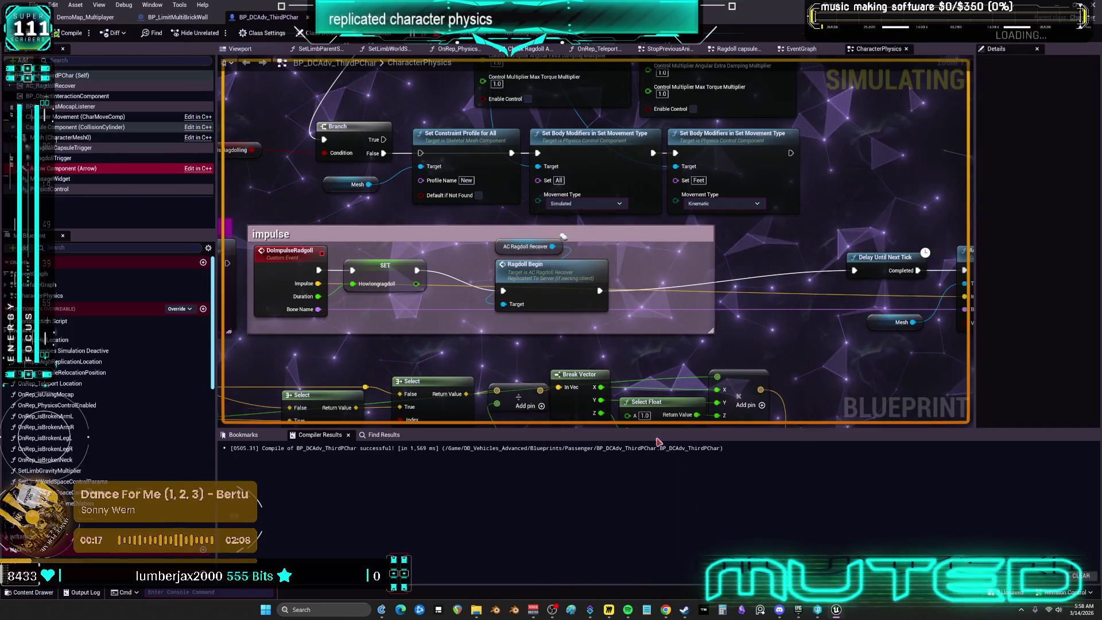
{"action": "mouse_move", "coordinate": [836, 609]}
{"action": "left_click", "coordinate": [815, 576]}
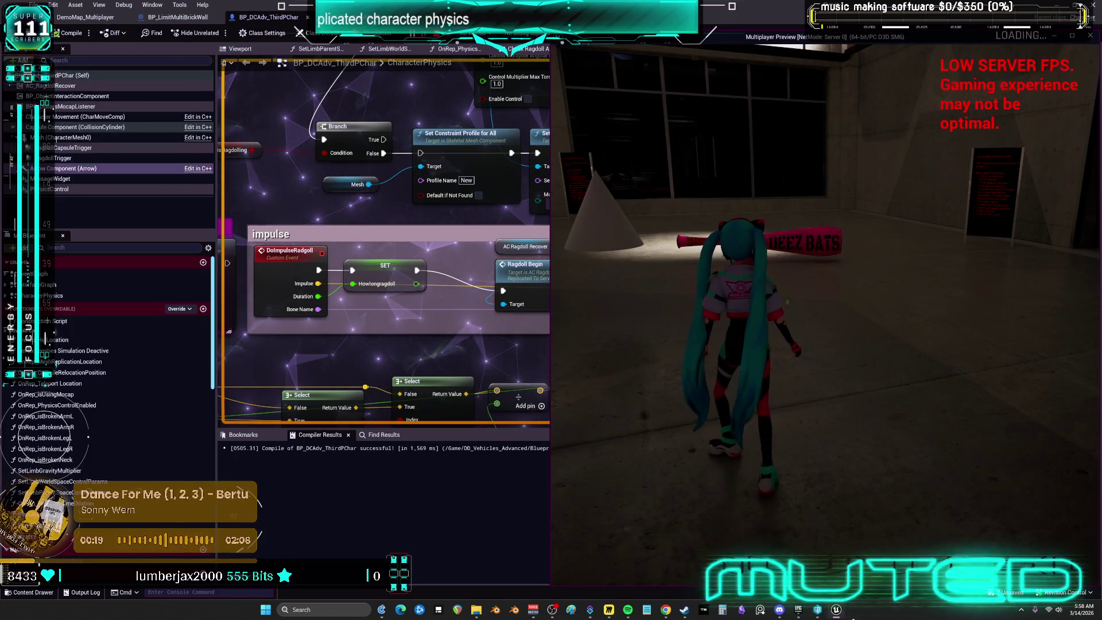
{"action": "left_click", "coordinate": [903, 577]}
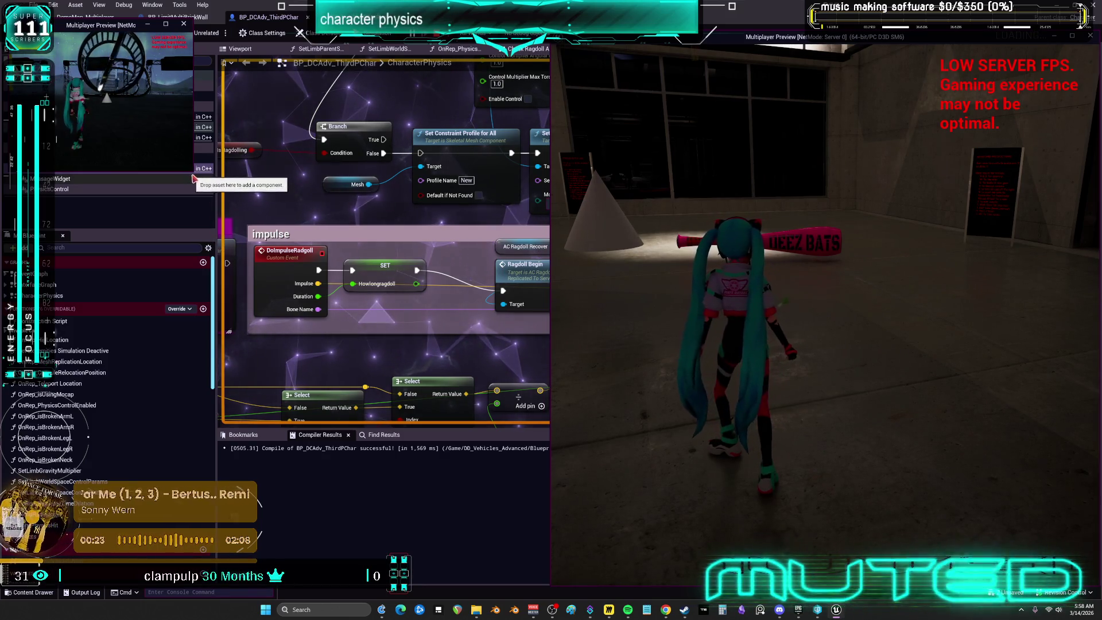
{"action": "mouse_move", "coordinate": [194, 176]}
{"action": "left_mouse_down"}
{"action": "mouse_move", "coordinate": [459, 431]}
{"action": "mouse_move", "coordinate": [546, 569]}
{"action": "left_mouse_up"}
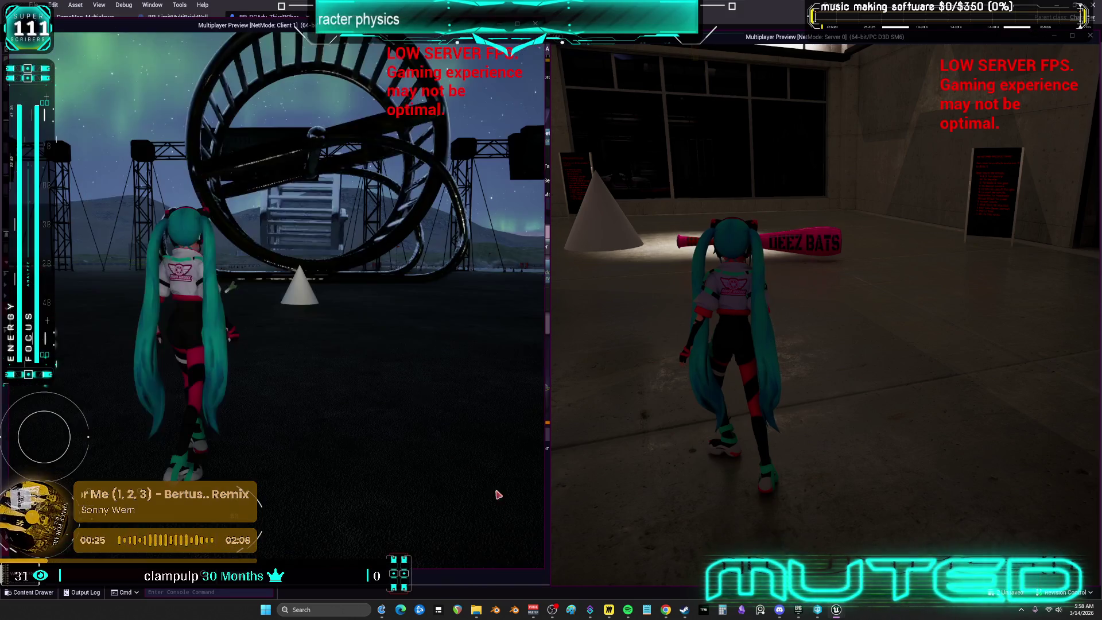
Run the client and server characters around the garage and swing the pink bat as client
{"action": "key", "text": "w"}
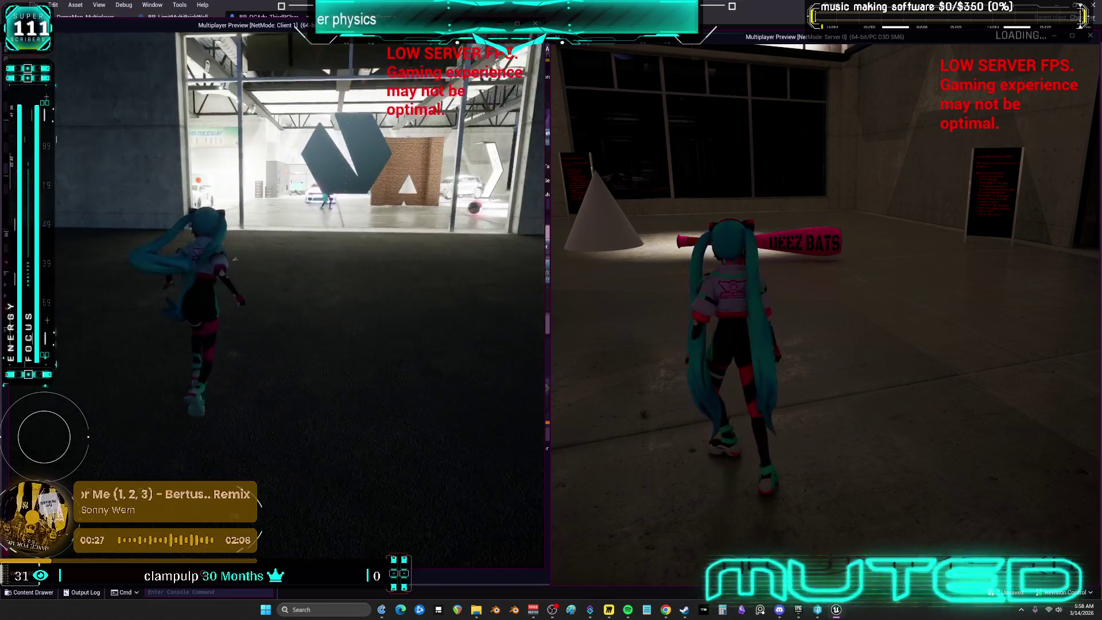
{"action": "key", "text": "w"}
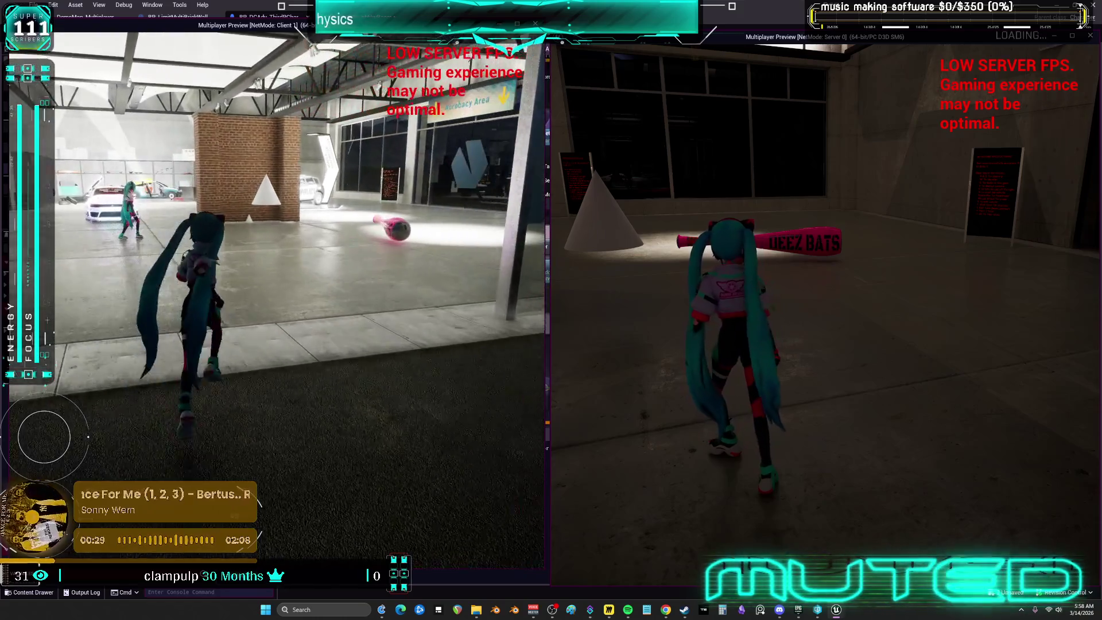
{"action": "key", "text": "w"}
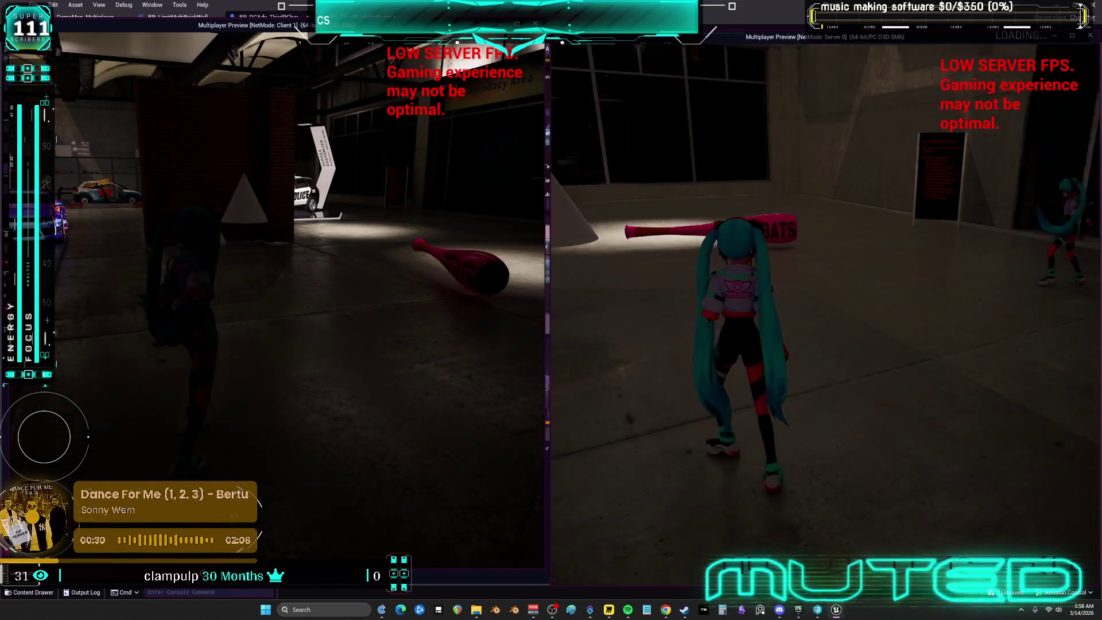
{"action": "key", "text": "w"}
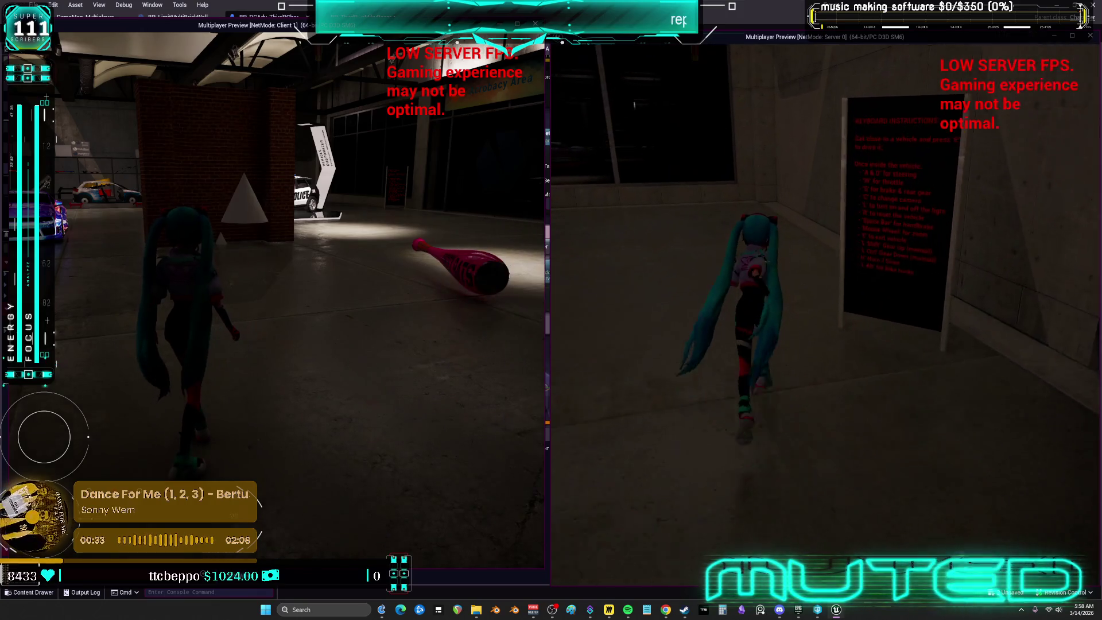
{"action": "key", "text": "w"}
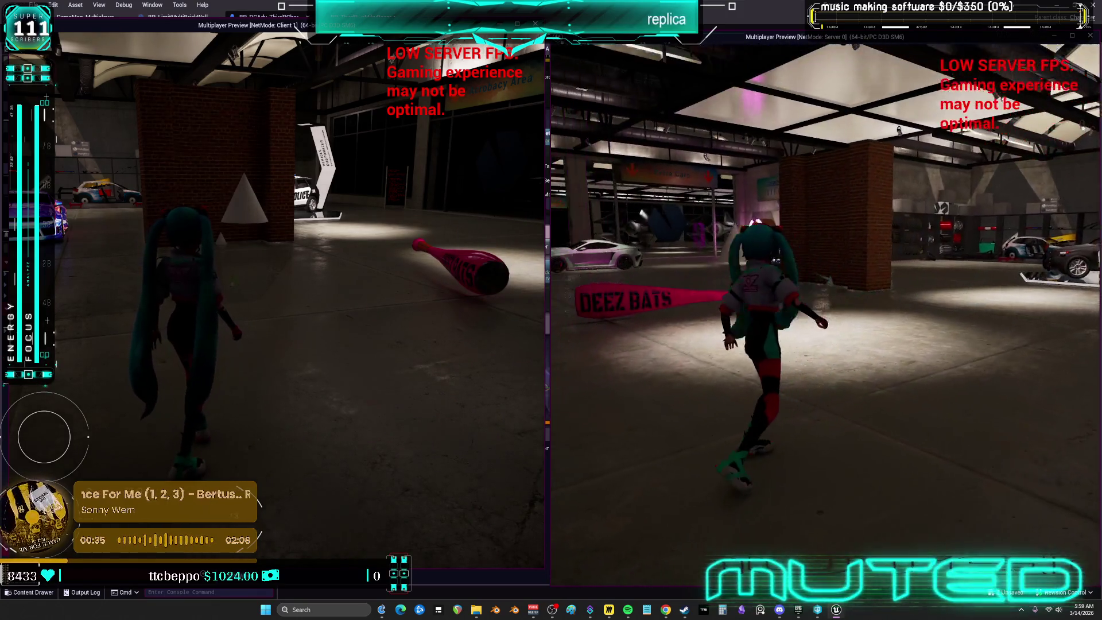
{"action": "key", "text": "w"}
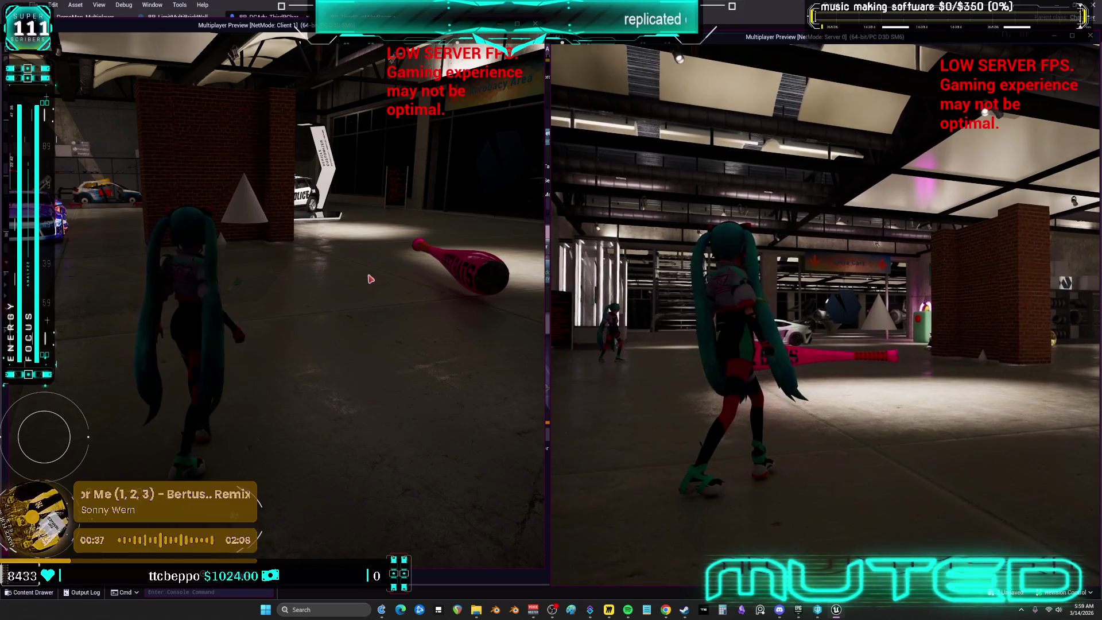
{"action": "key", "text": "w"}
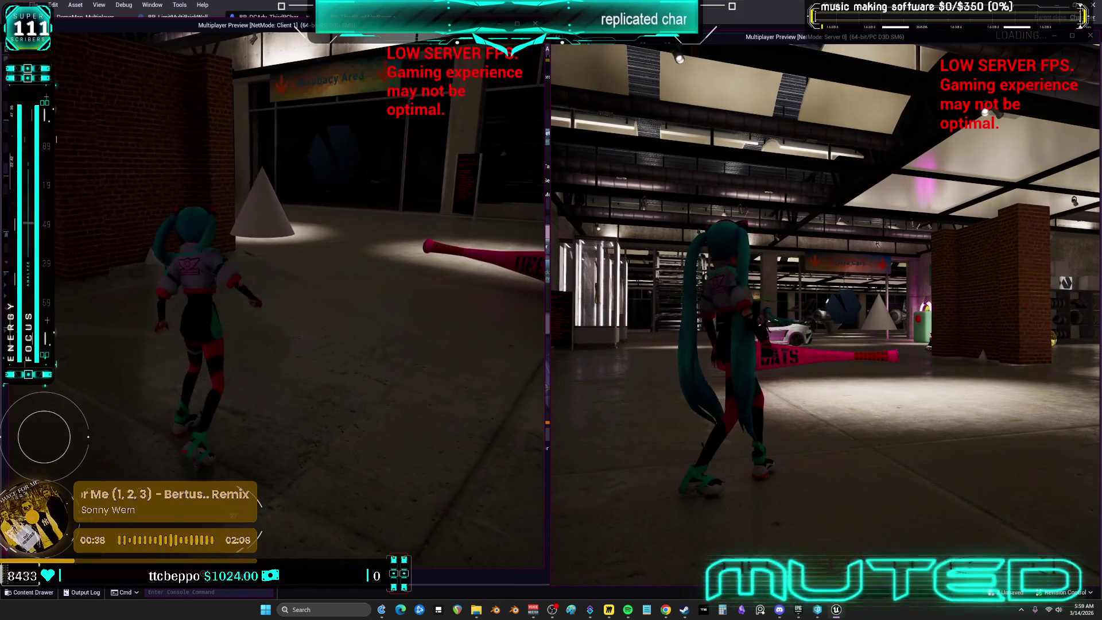
{"action": "key", "text": "e"}
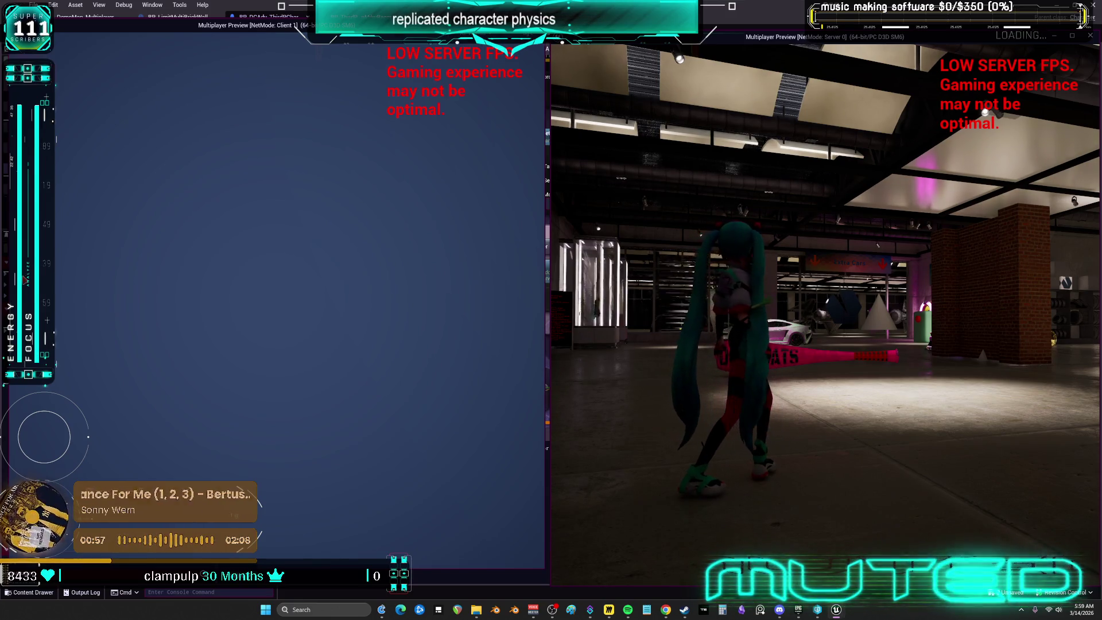
Stop the preview and review the Add Impulse, Branch, ROS Time Dilation and Sequence nodes
{"action": "key", "text": "Escape"}
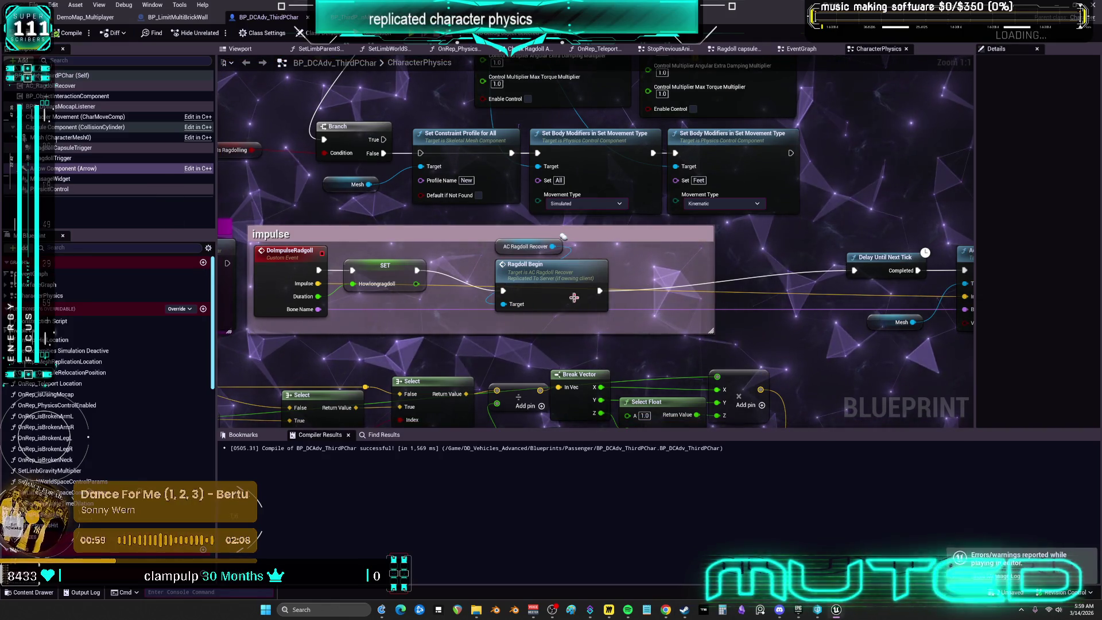
{"action": "mouse_move", "coordinate": [574, 298]}
{"action": "left_mouse_down"}
{"action": "mouse_move", "coordinate": [431, 280]}
{"action": "mouse_move", "coordinate": [528, 267]}
{"action": "mouse_move", "coordinate": [413, 244]}
{"action": "left_mouse_up"}
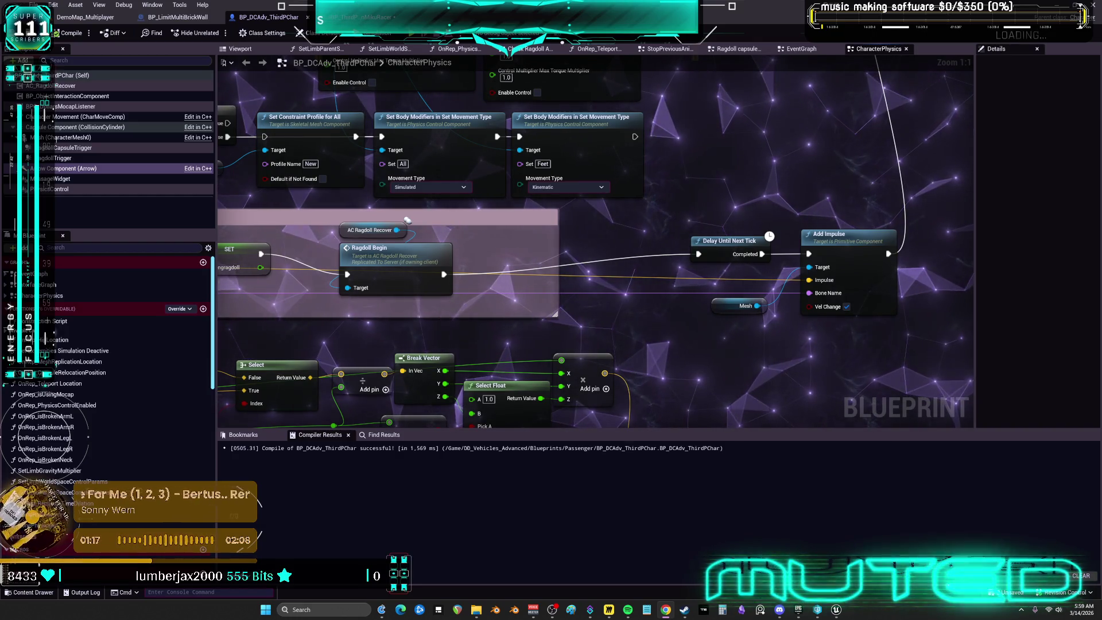
{"action": "scroll", "coordinate": [616, 222], "scroll_direction": "down", "scroll_amount": 1}
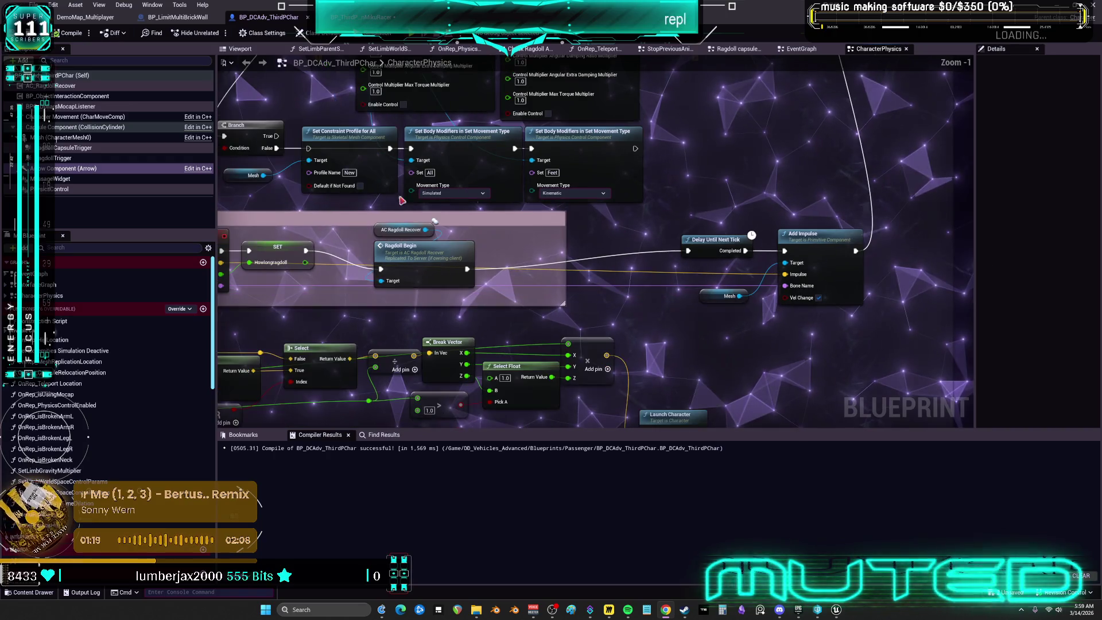
{"action": "scroll", "coordinate": [491, 117], "scroll_direction": "down", "scroll_amount": 3}
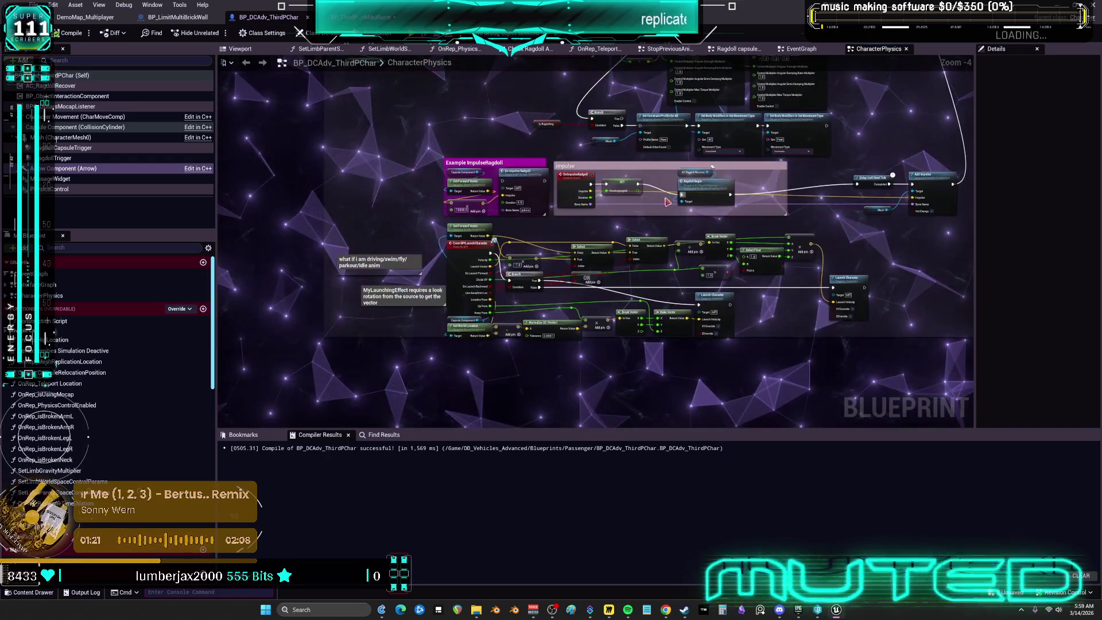
{"action": "scroll", "coordinate": [562, 145], "scroll_direction": "up", "scroll_amount": 5}
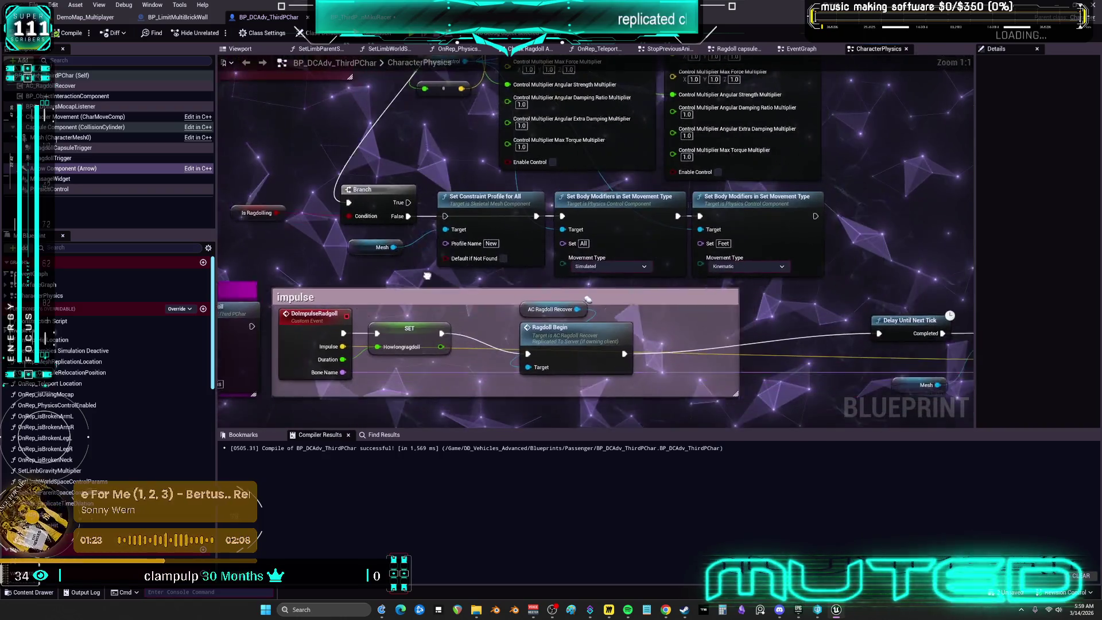
{"action": "mouse_move", "coordinate": [408, 269]}
{"action": "left_mouse_down"}
{"action": "mouse_move", "coordinate": [715, 322]}
{"action": "mouse_move", "coordinate": [715, 360]}
{"action": "mouse_move", "coordinate": [689, 391]}
{"action": "mouse_move", "coordinate": [527, 404]}
{"action": "left_mouse_up"}
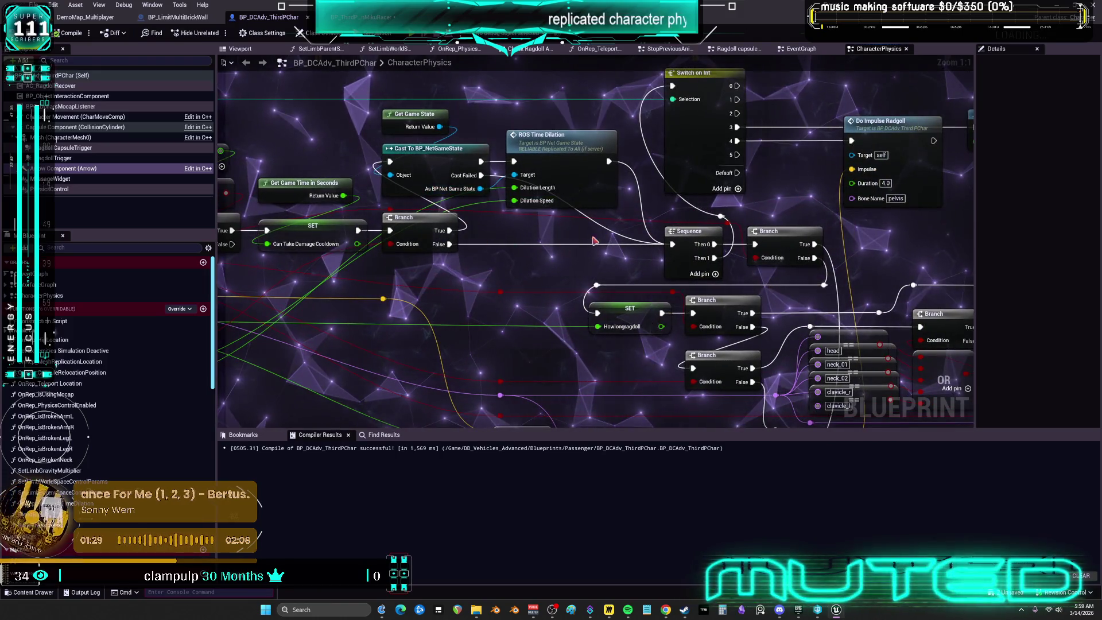
{"action": "left_click_drag", "start_coordinate": [396, 285], "coordinate": [379, 155]}
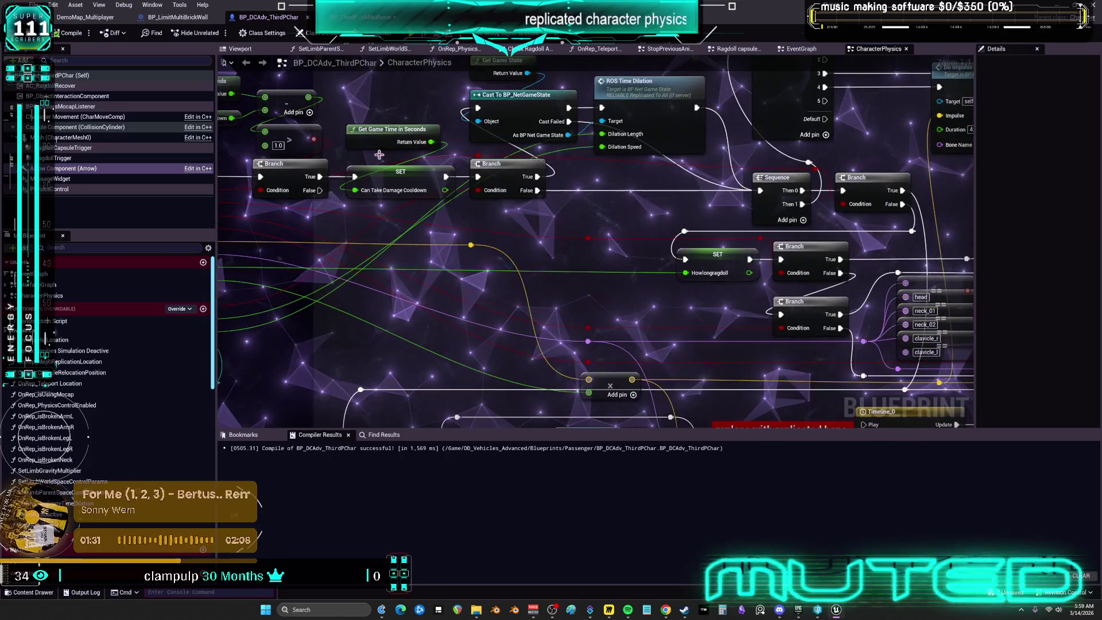
{"action": "left_click", "coordinate": [178, 18]}
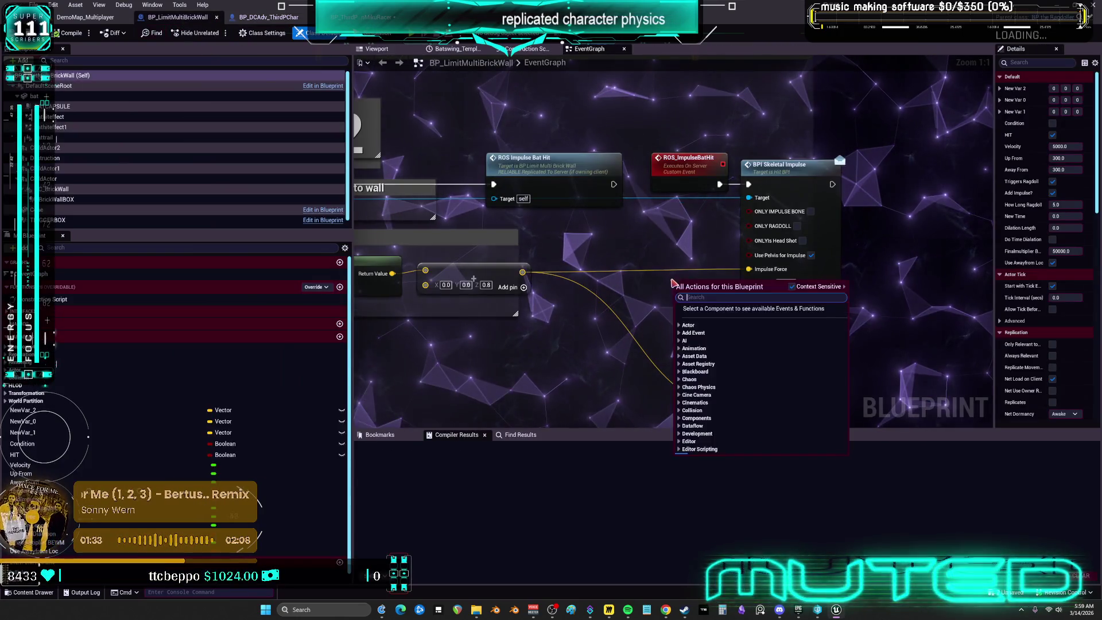
Uncheck Do Time Dialation on BPI Skeletal Impulse, compile and save, then launch the multiplayer preview
{"action": "mouse_move", "coordinate": [811, 255]}
{"action": "left_mouse_down"}
{"action": "mouse_move", "coordinate": [765, 215]}
{"action": "mouse_move", "coordinate": [734, 206]}
{"action": "left_mouse_up"}
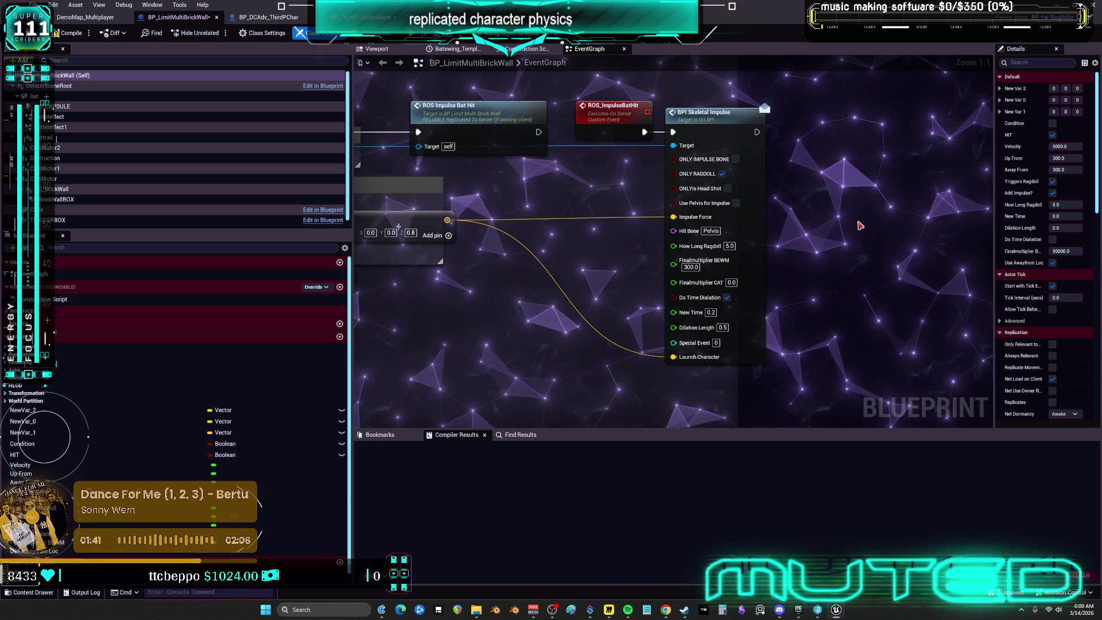
{"action": "left_click", "coordinate": [726, 297]}
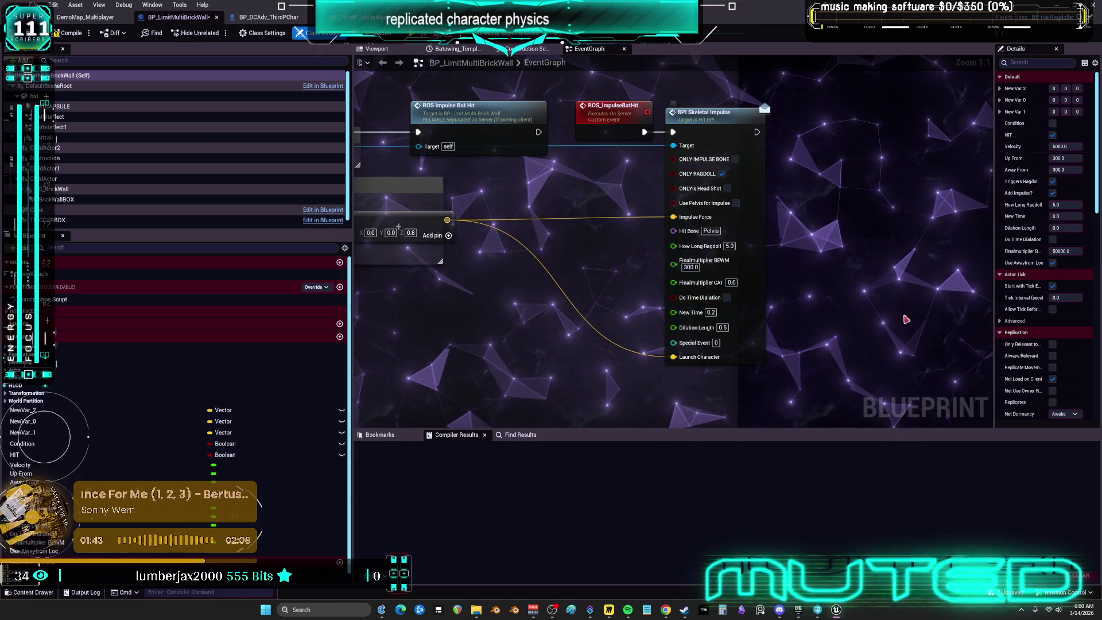
{"action": "left_click", "coordinate": [67, 33]}
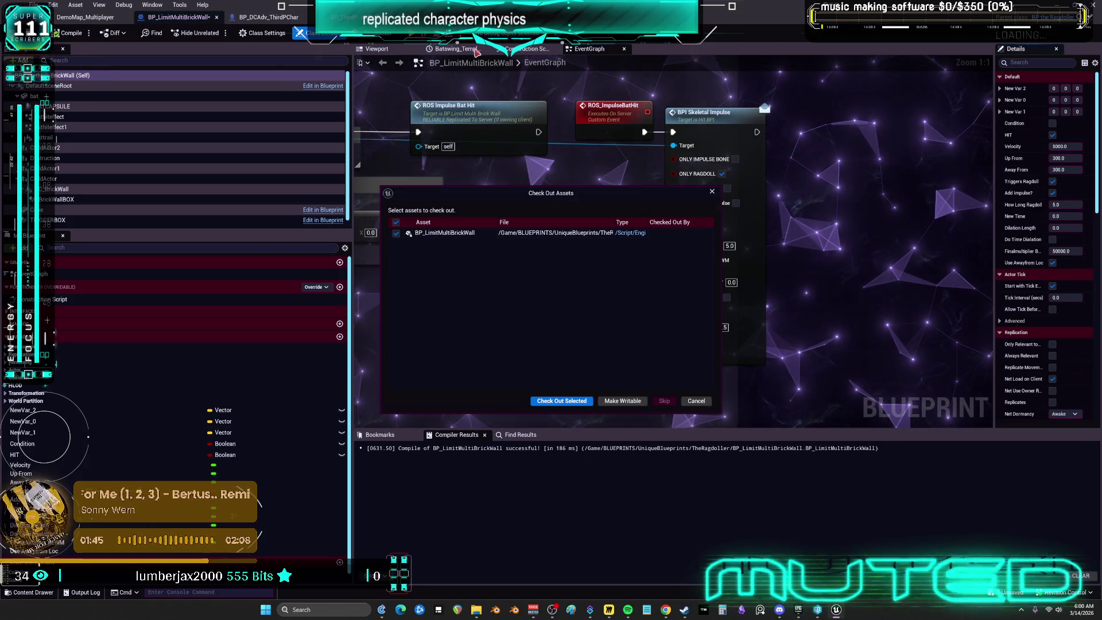
{"action": "left_click", "coordinate": [571, 402]}
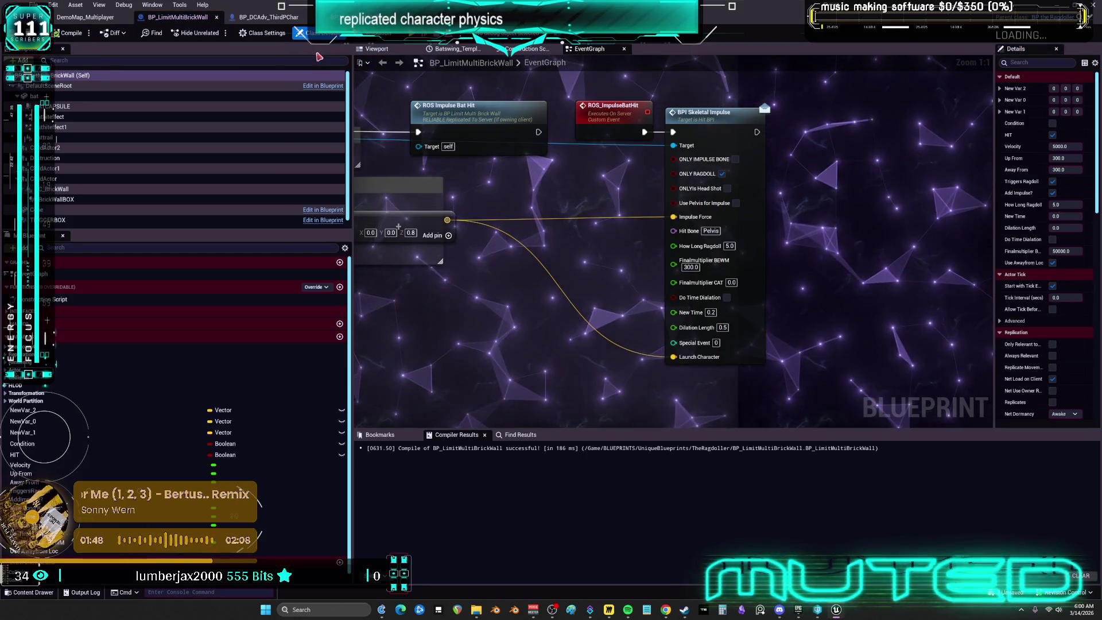
{"action": "key", "text": "alt+p"}
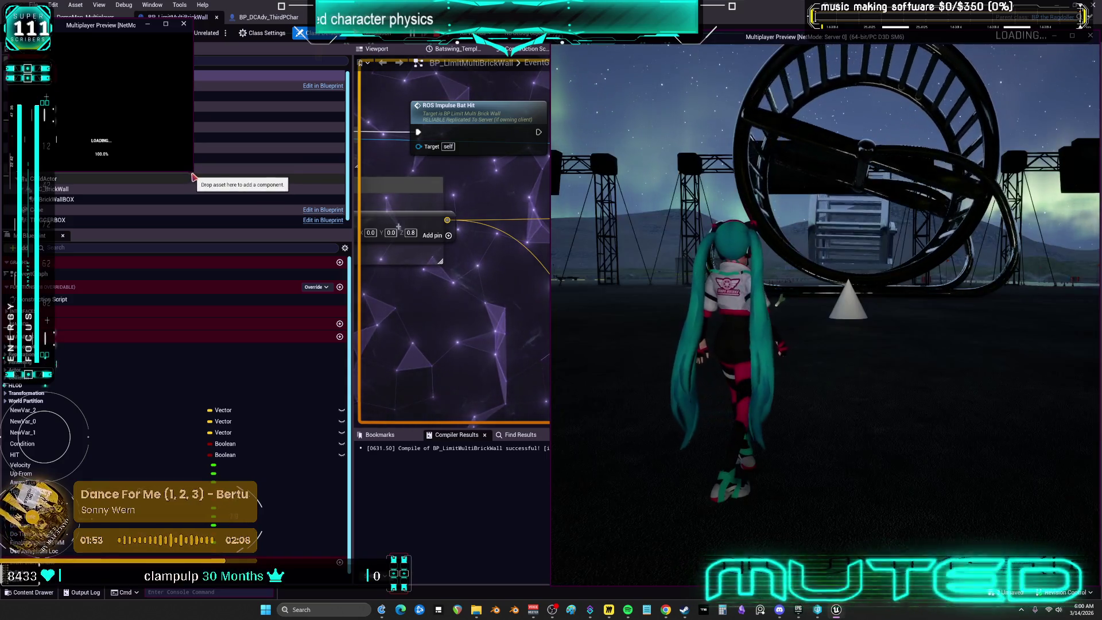
Enlarge the server preview window and walk the client character into the dark garage
{"action": "mouse_move", "coordinate": [196, 176]}
{"action": "left_mouse_down"}
{"action": "mouse_move", "coordinate": [218, 206]}
{"action": "mouse_move", "coordinate": [347, 565]}
{"action": "mouse_move", "coordinate": [548, 585]}
{"action": "left_mouse_up"}
{"action": "left_click", "coordinate": [818, 432]}
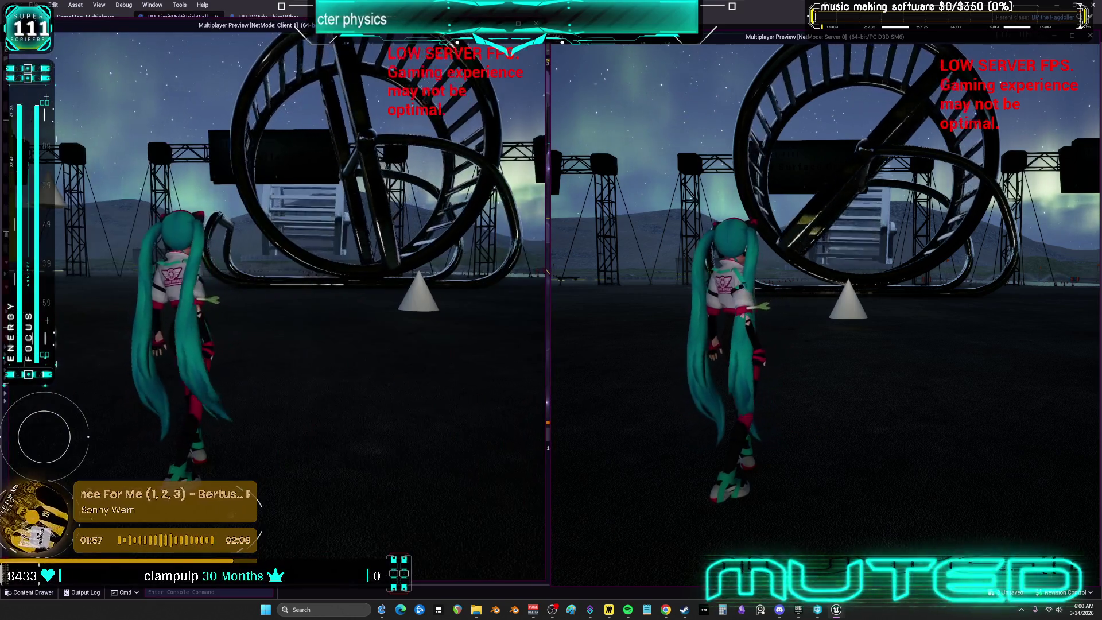
{"action": "key", "text": "w"}
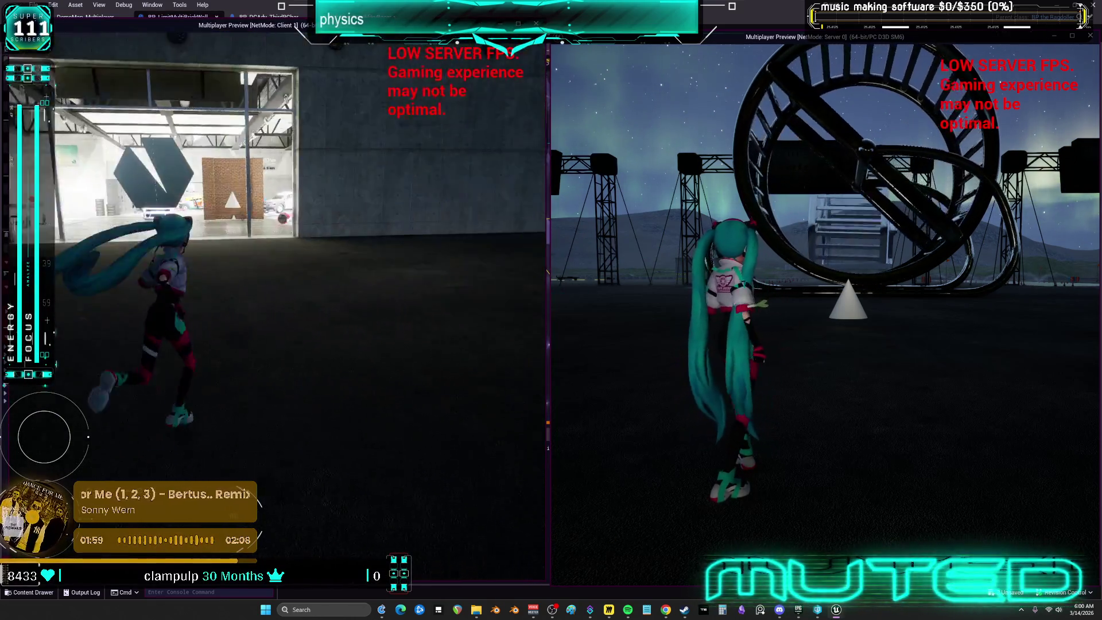
{"action": "key", "text": "w"}
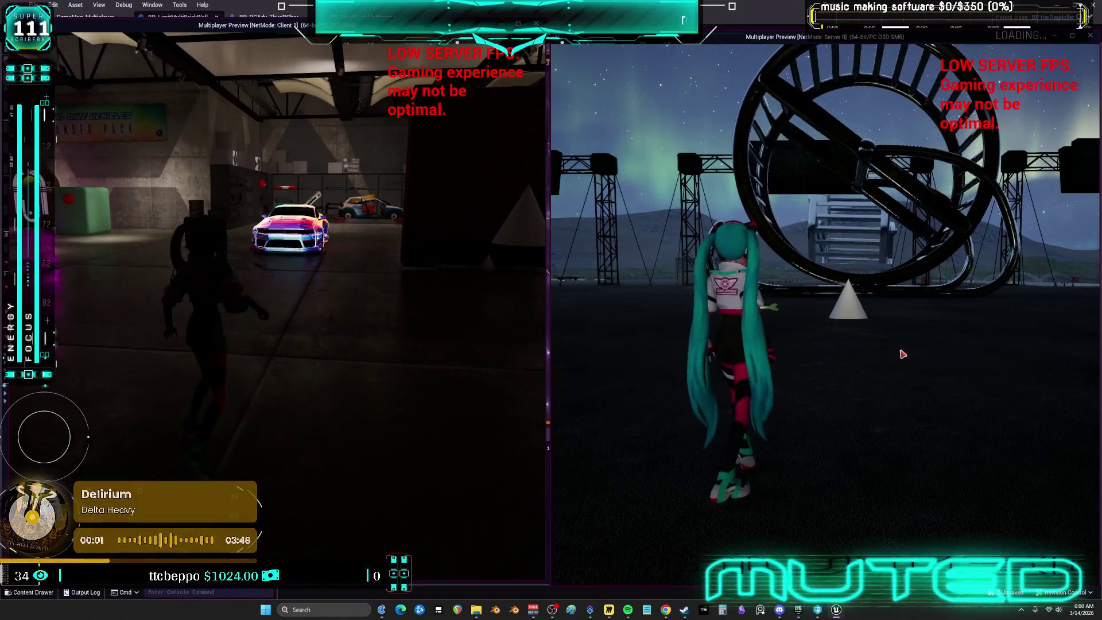
Run the server character into the lit garage, ragdoll it with R, then stop the preview
{"action": "key", "text": "w"}
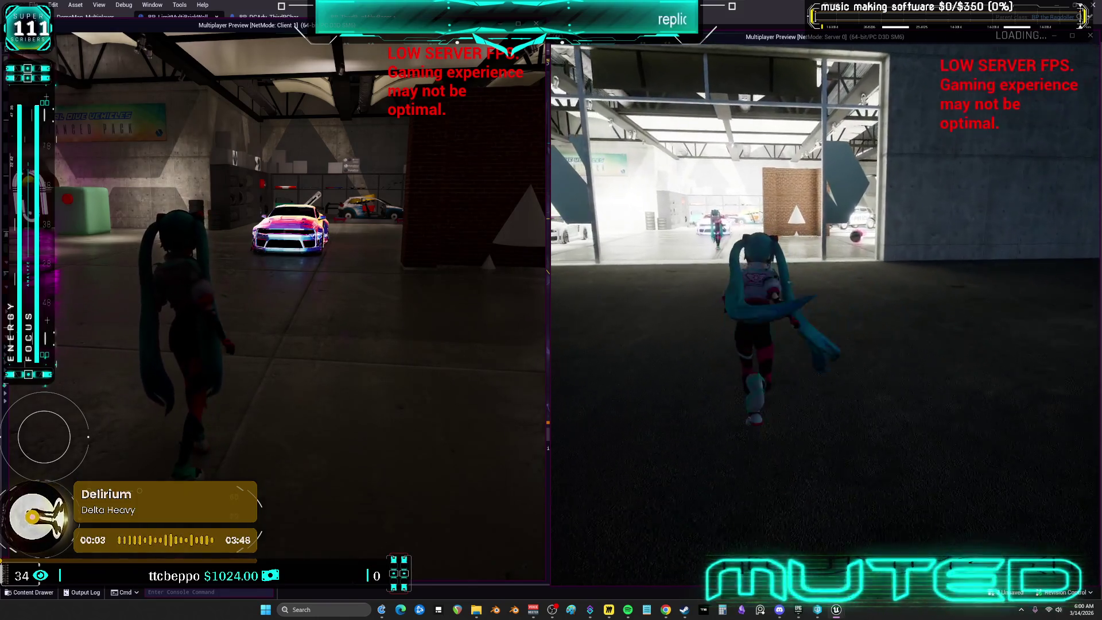
{"action": "key", "text": "w"}
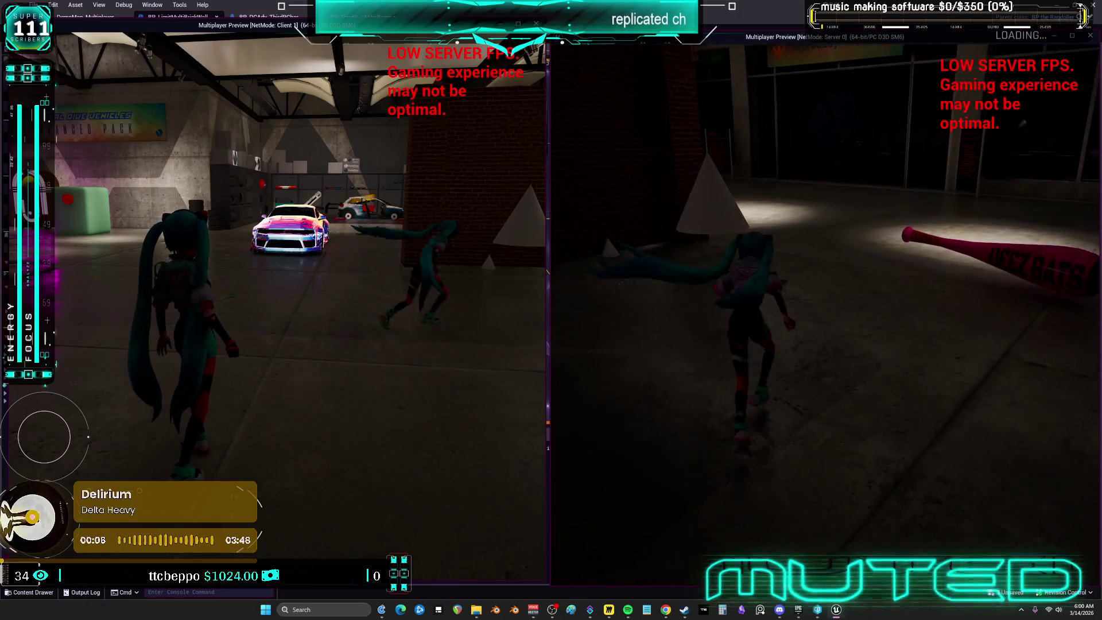
{"action": "key", "text": "r"}
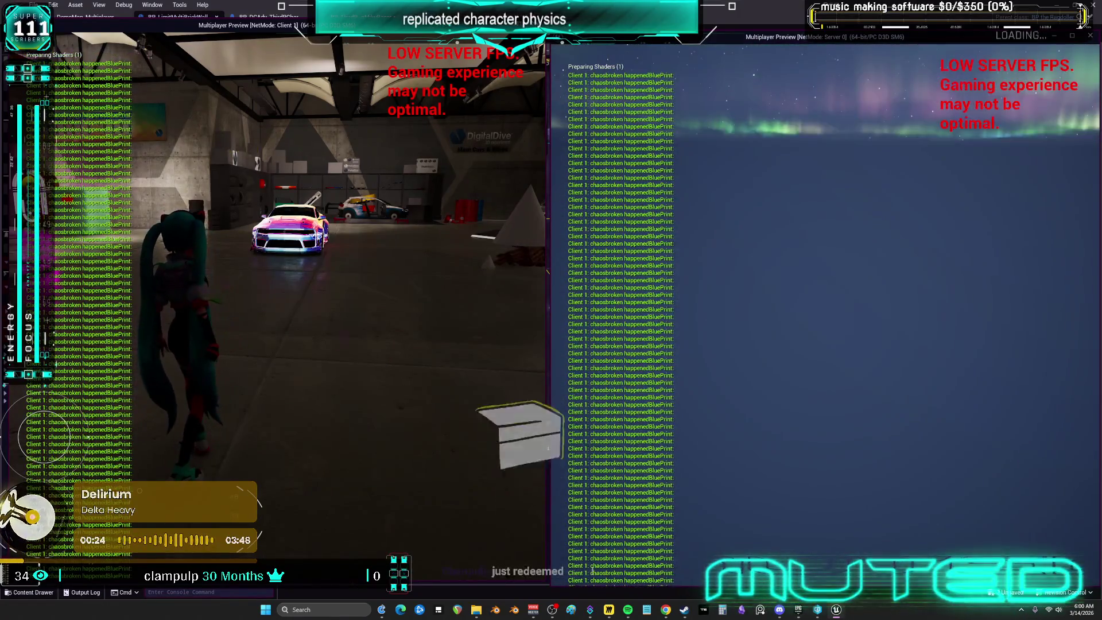
{"action": "key", "text": "Escape"}
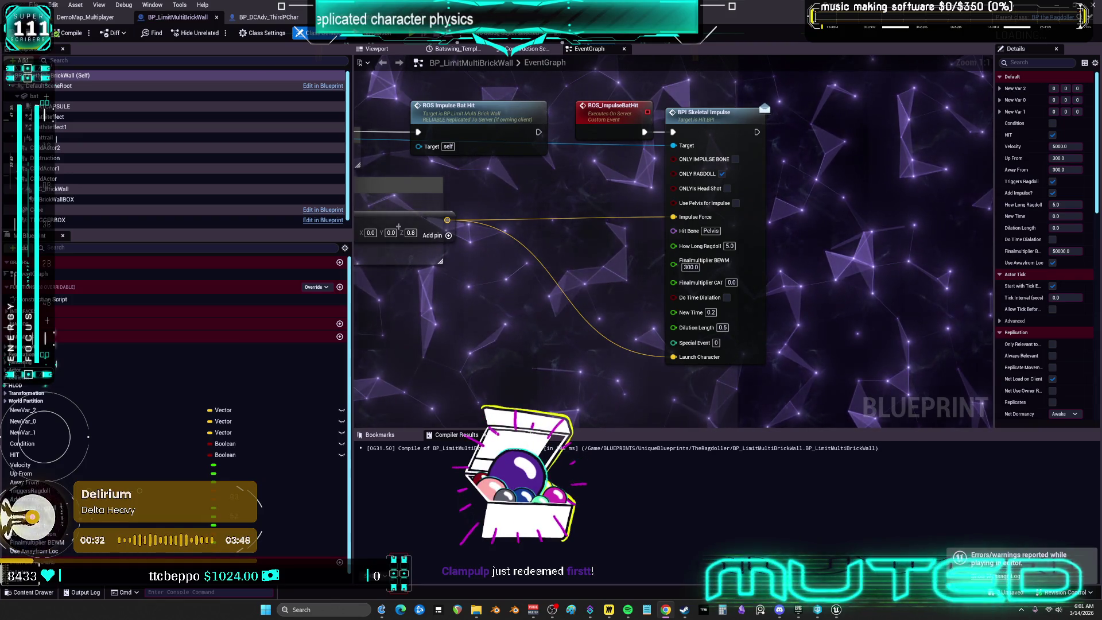
In BP_DCAdv_ThirdPChar's CharacterPhysics graph, follow the Ragdoll Begin call into AC_RagdollRecover's RagdollBegin graph
{"action": "left_click", "coordinate": [280, 17]}
{"action": "left_click", "coordinate": [355, 17]}
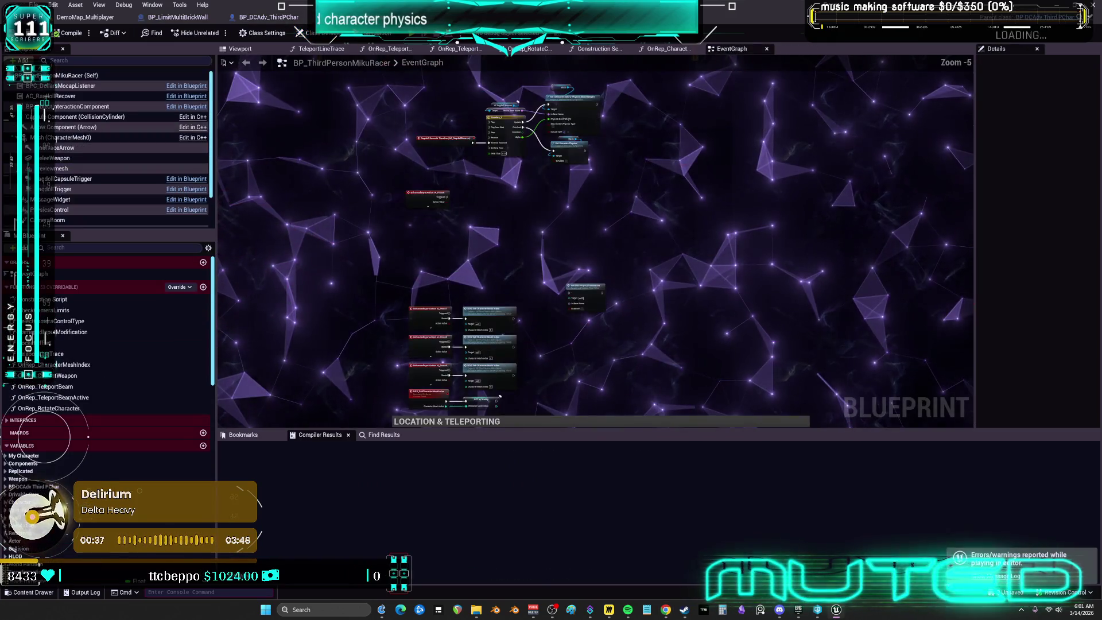
{"action": "left_click", "coordinate": [298, 21]}
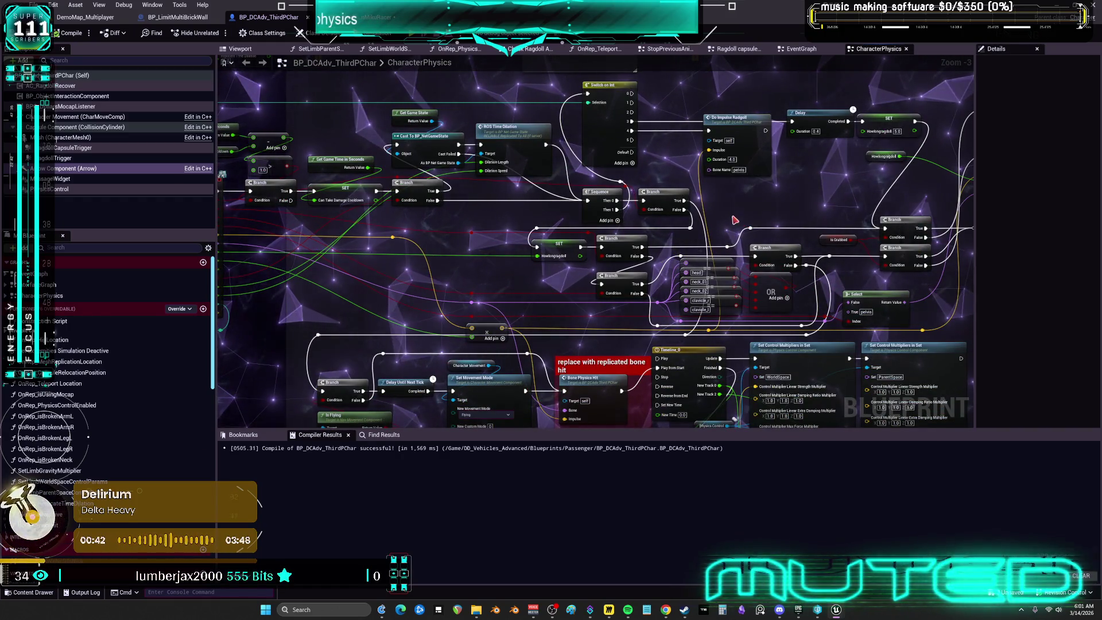
{"action": "mouse_move", "coordinate": [809, 200]}
{"action": "left_mouse_down"}
{"action": "mouse_move", "coordinate": [792, 190]}
{"action": "mouse_move", "coordinate": [518, 190]}
{"action": "mouse_move", "coordinate": [497, 235]}
{"action": "left_mouse_up"}
{"action": "double_click", "coordinate": [722, 128]}
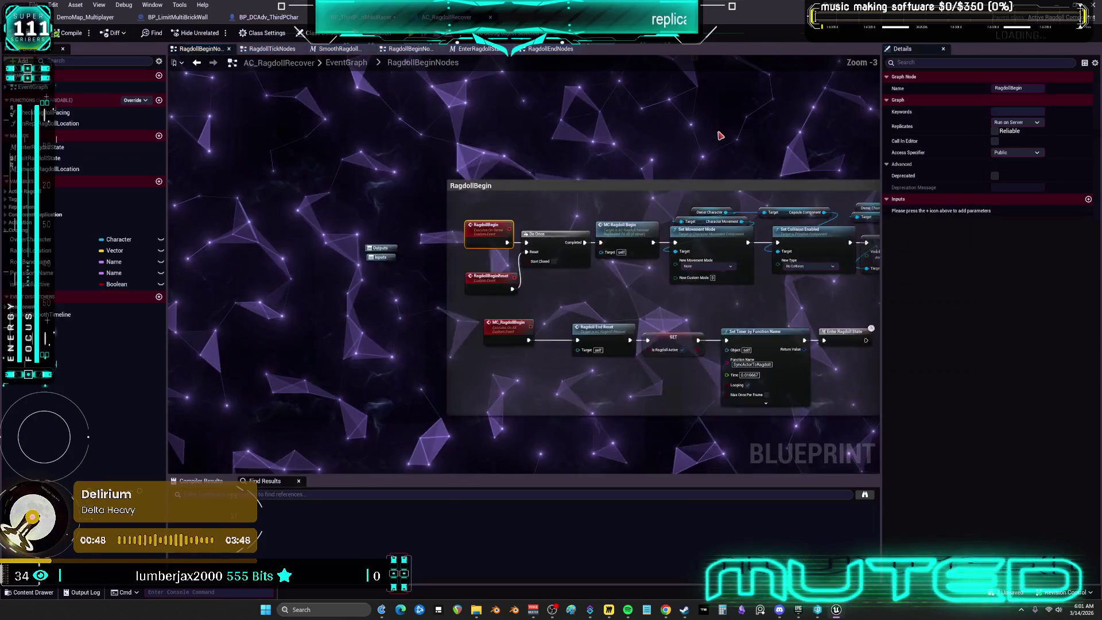